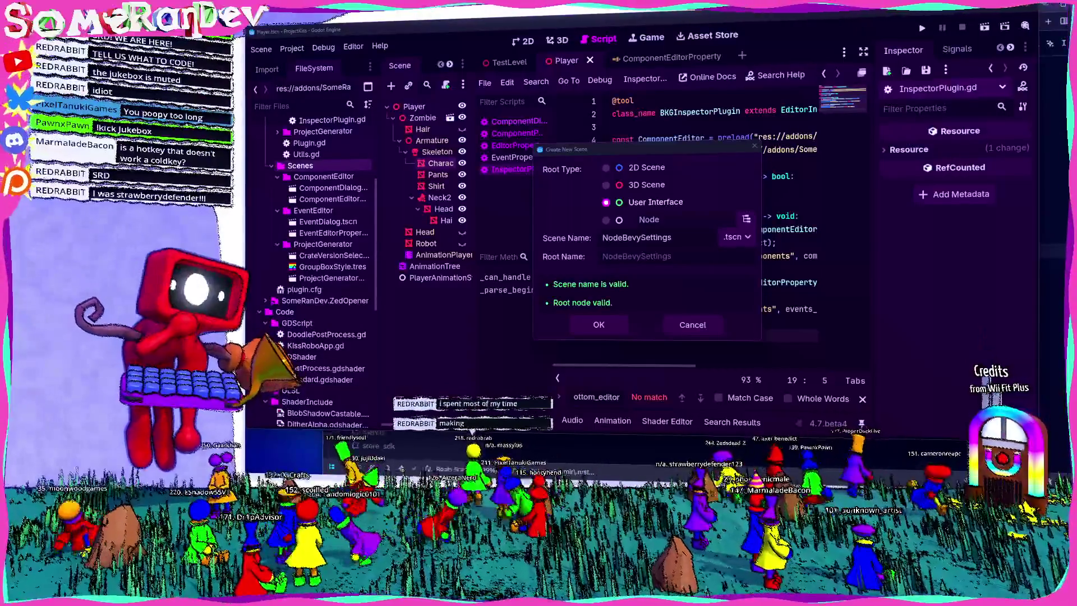
Leave Godot's Create New Scene dialog and bring Zed with player_animation_state.rs to the front
{"action": "key", "text": "alt+Tab"}
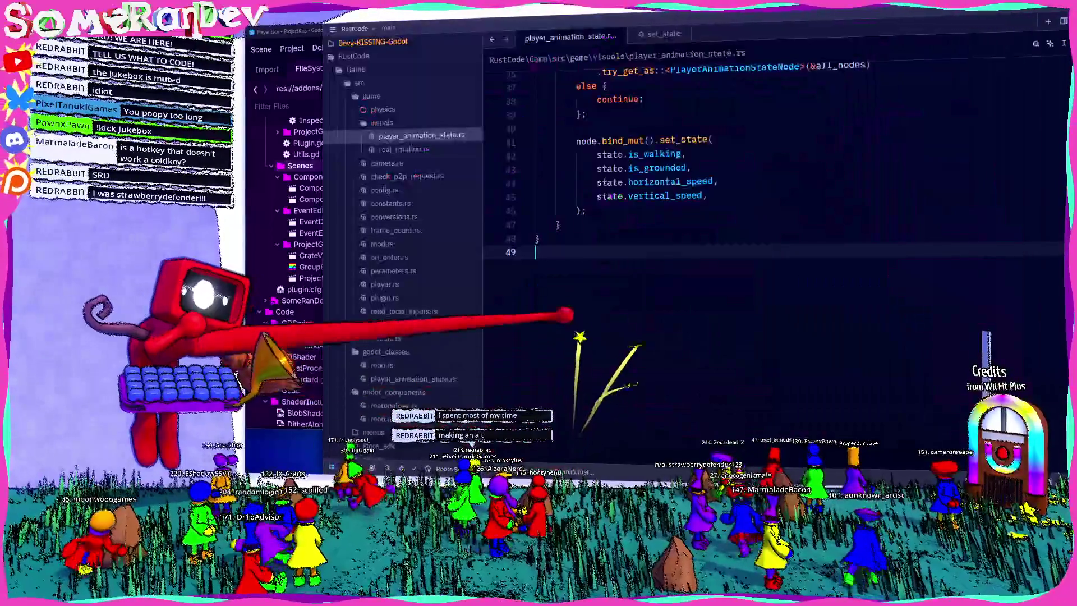
Type a viewer's chat name on line 50 below the closing brace, undoing the extra blank lines
{"action": "key", "text": "Return"}
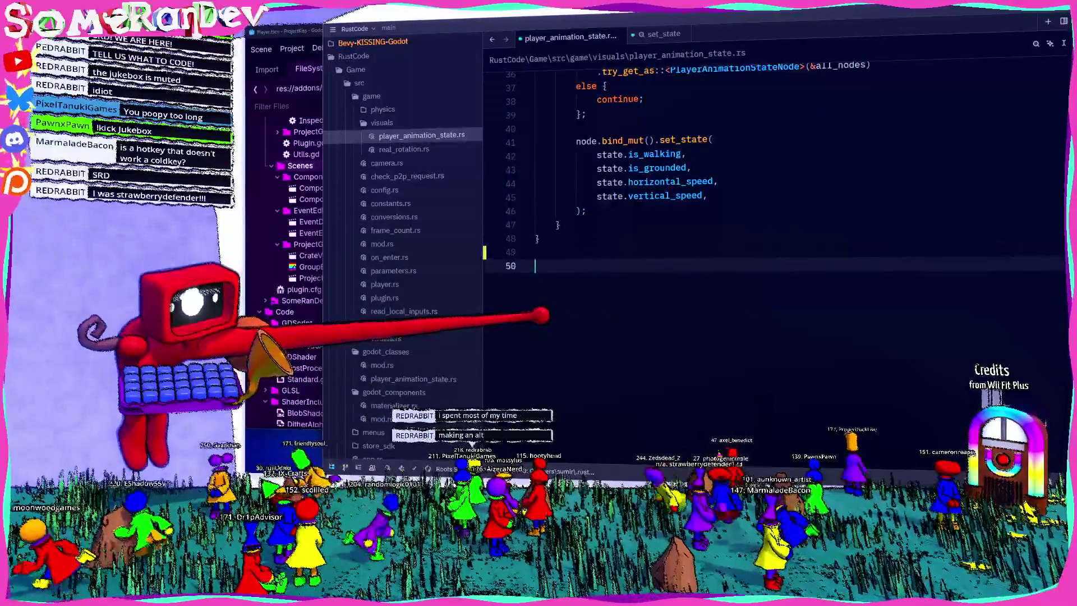
{"action": "type", "text": "redRABBI"}
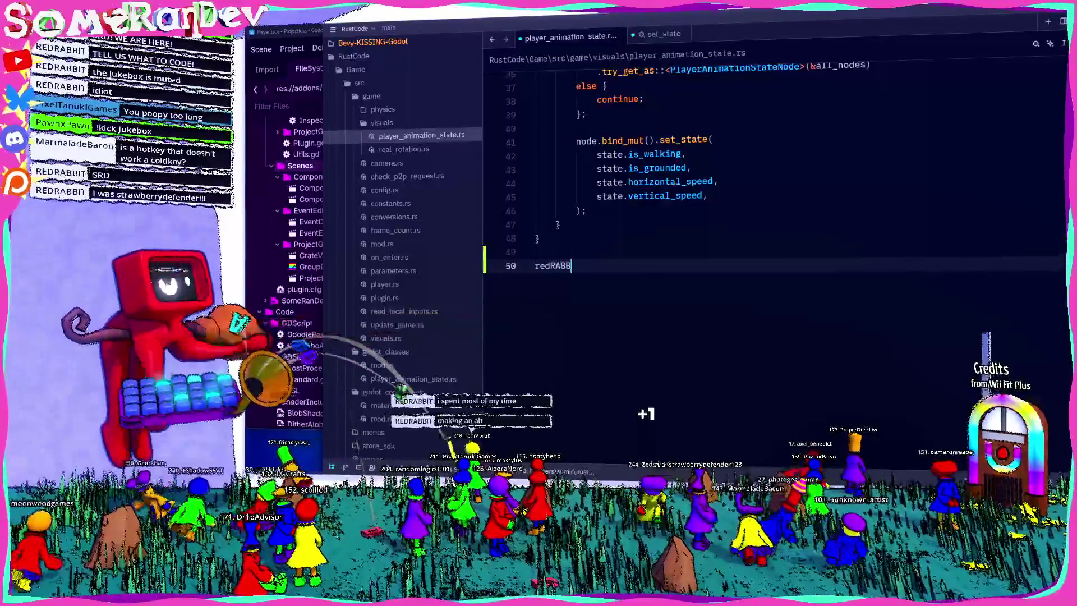
{"action": "type", "text": "T"}
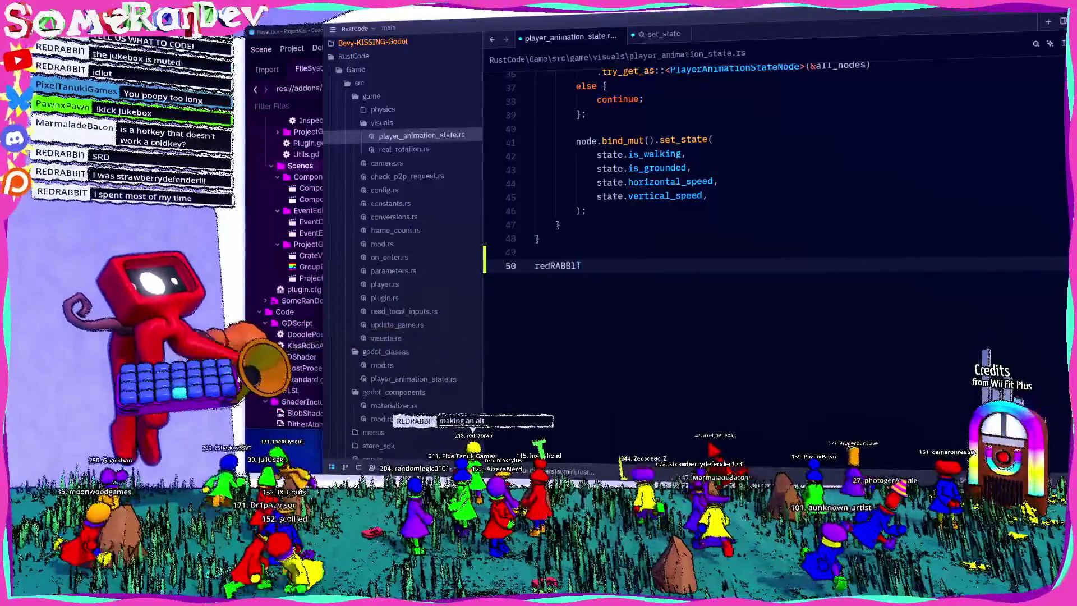
{"action": "key", "text": "Return"}
{"action": "key", "text": "Return"}
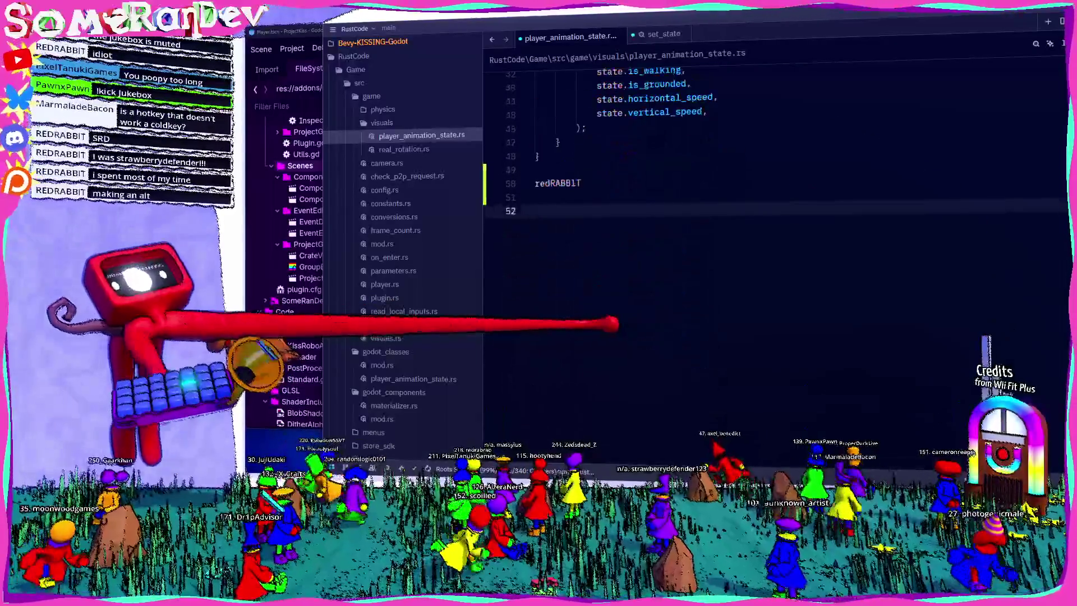
{"action": "key", "text": "ctrl+z"}
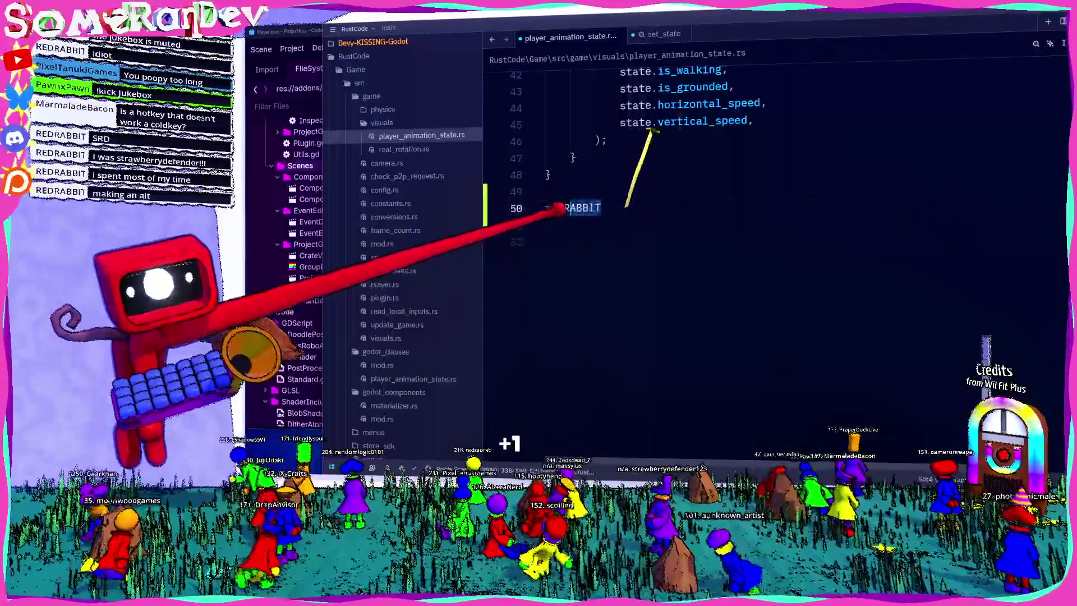
{"action": "key", "text": "ctrl+shift+z"}
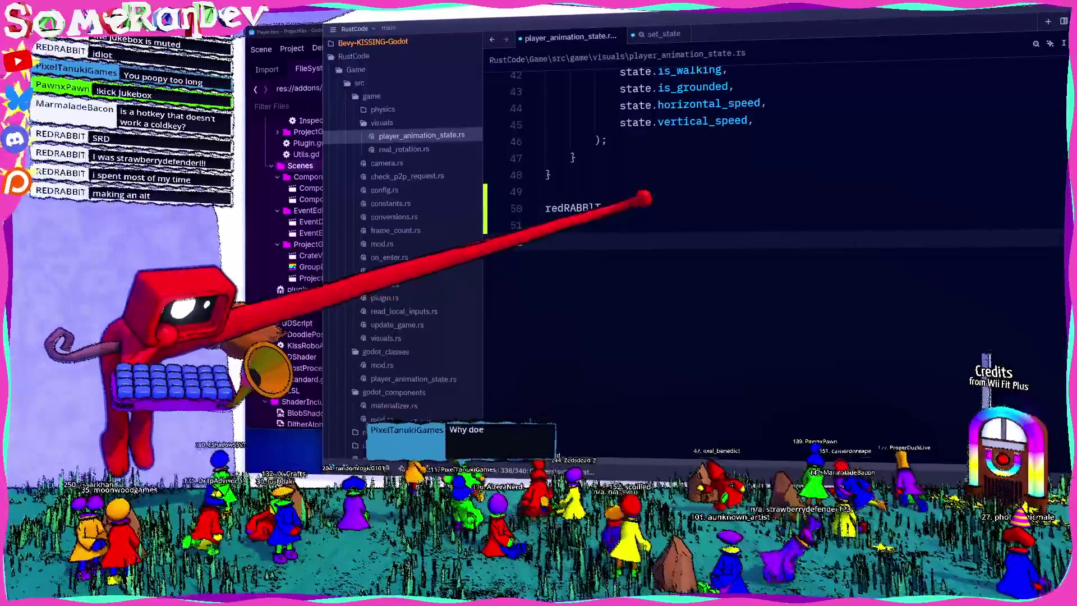
{"action": "key", "text": "ctrl+z"}
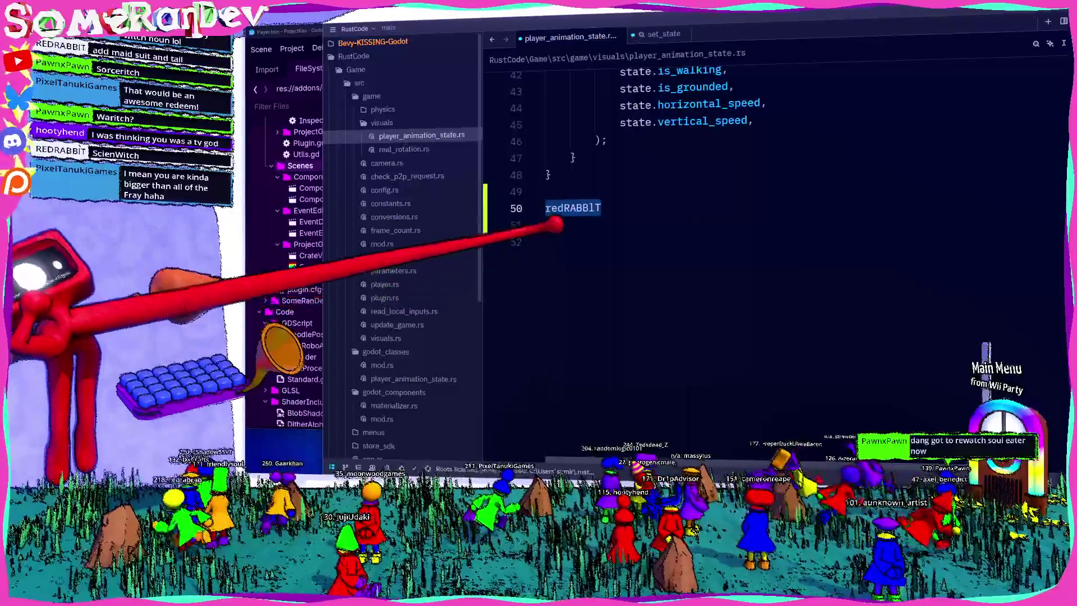
{"action": "key", "text": "BackSpace"}
{"action": "key", "text": "BackSpace"}
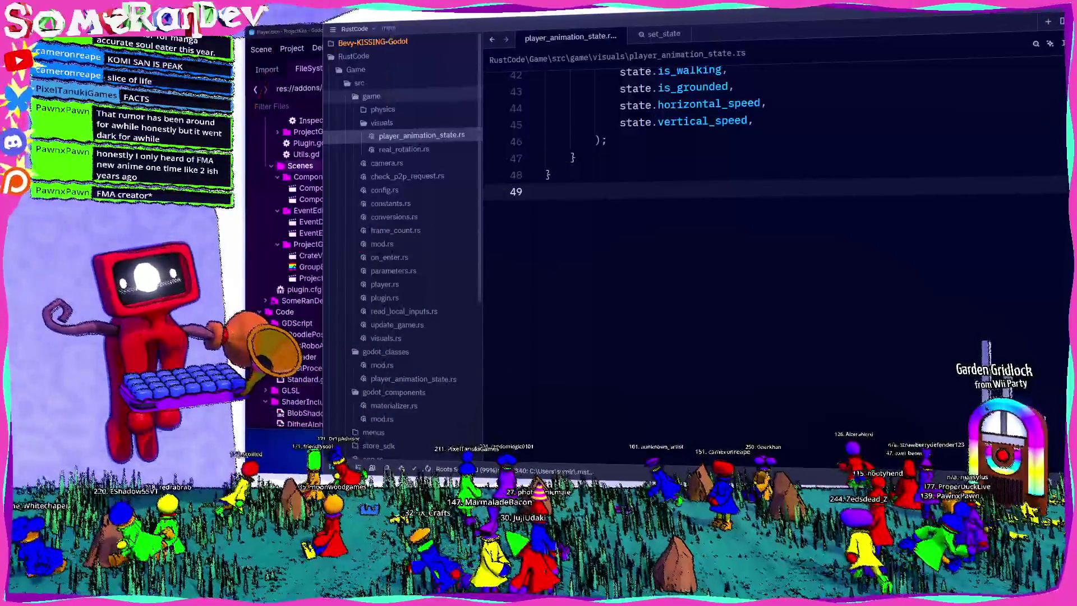
Bring the browser showing the 'fma creator new anime' DuckDuckGo results to the front
{"action": "key", "text": "alt+Tab"}
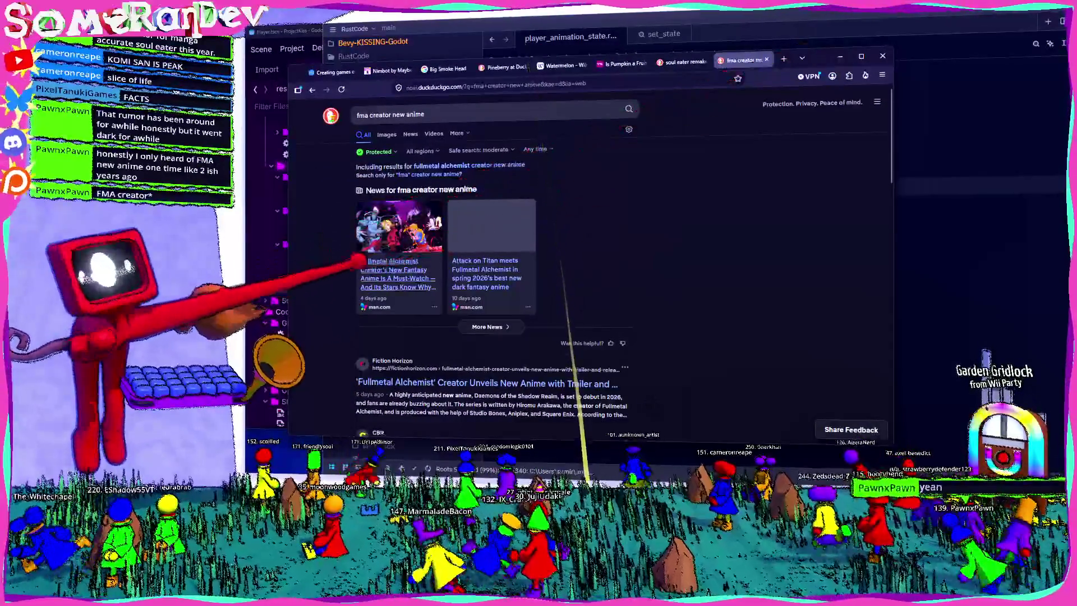
Read the full MSN article on the new Fullmetal Alchemist anime, return to the results, and hide the browser
{"action": "left_click", "coordinate": [367, 265]}
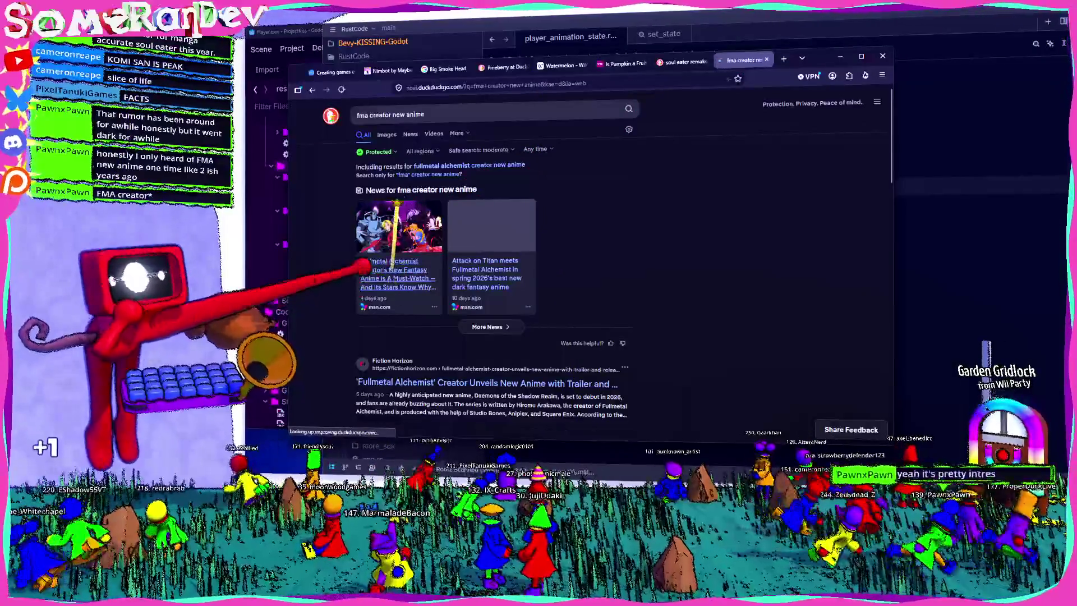
{"action": "scroll", "coordinate": [516, 264], "scroll_direction": "down", "scroll_amount": 4}
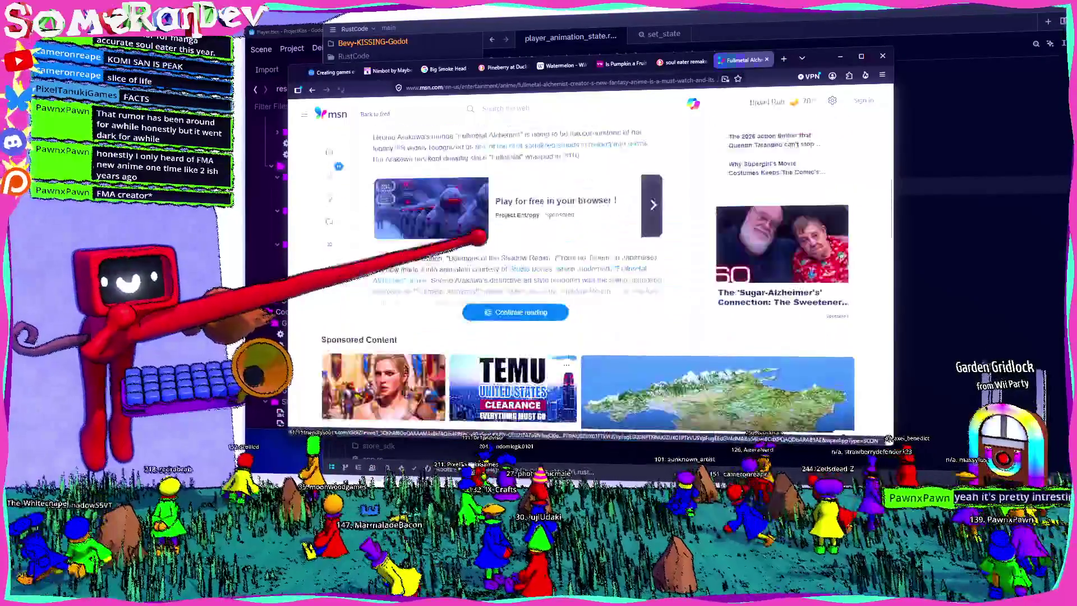
{"action": "scroll", "coordinate": [465, 420], "scroll_direction": "down", "scroll_amount": 5}
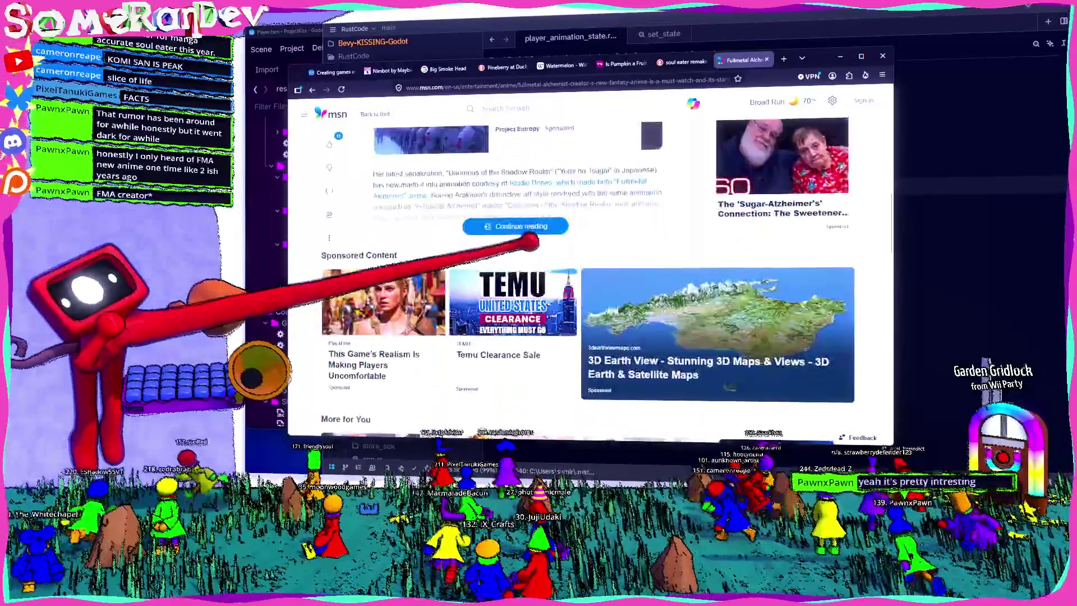
{"action": "left_click", "coordinate": [508, 225]}
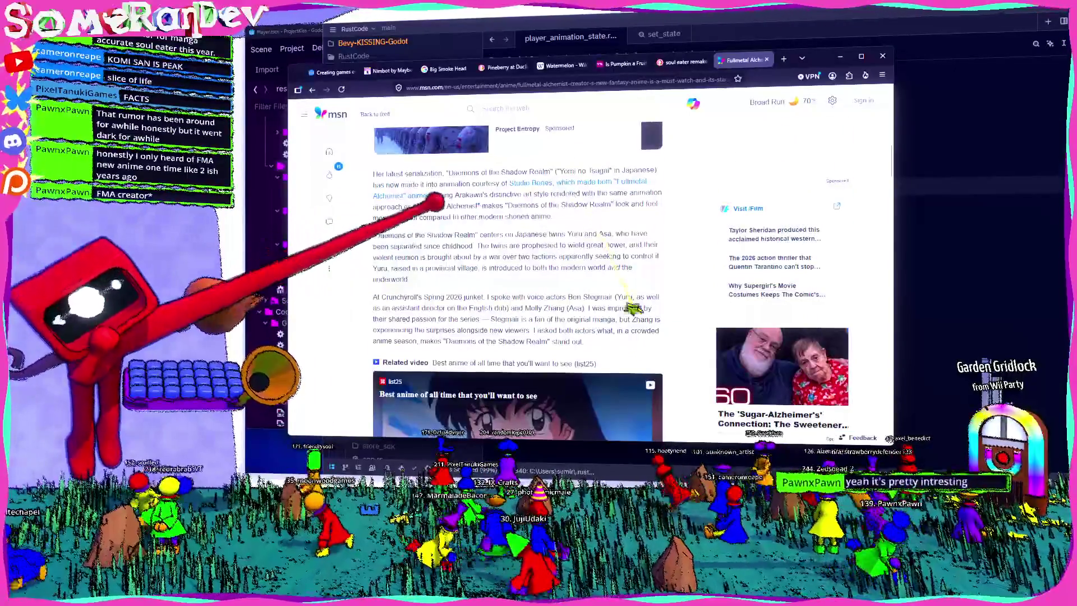
{"action": "scroll", "coordinate": [520, 303], "scroll_direction": "down", "scroll_amount": 5}
{"action": "scroll", "coordinate": [505, 303], "scroll_direction": "down", "scroll_amount": 7}
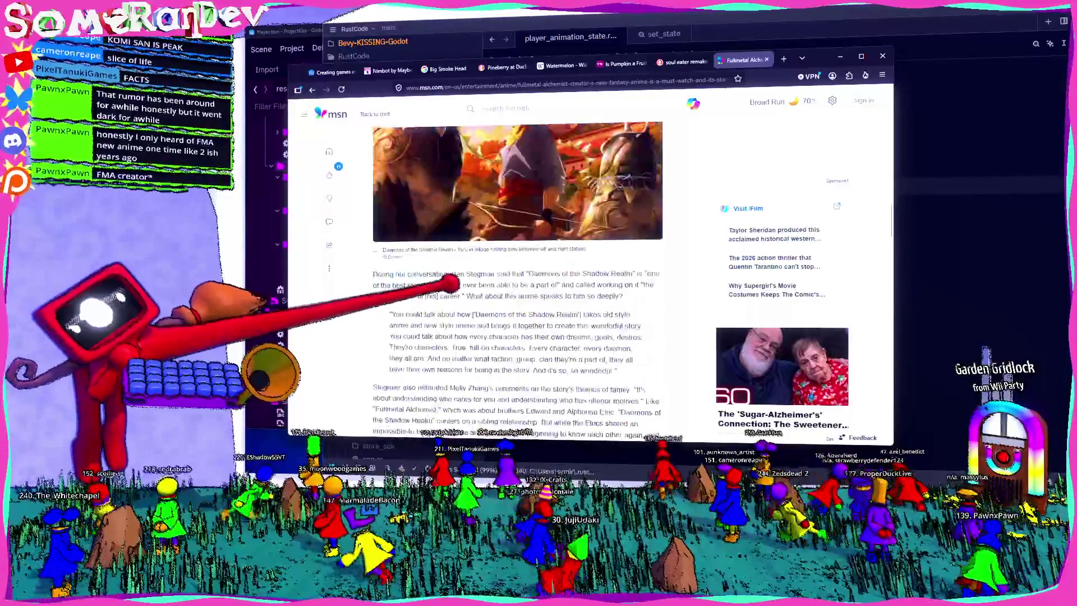
{"action": "scroll", "coordinate": [451, 283], "scroll_direction": "up", "scroll_amount": 5}
{"action": "scroll", "coordinate": [451, 283], "scroll_direction": "up", "scroll_amount": 3}
{"action": "left_click", "coordinate": [312, 90]}
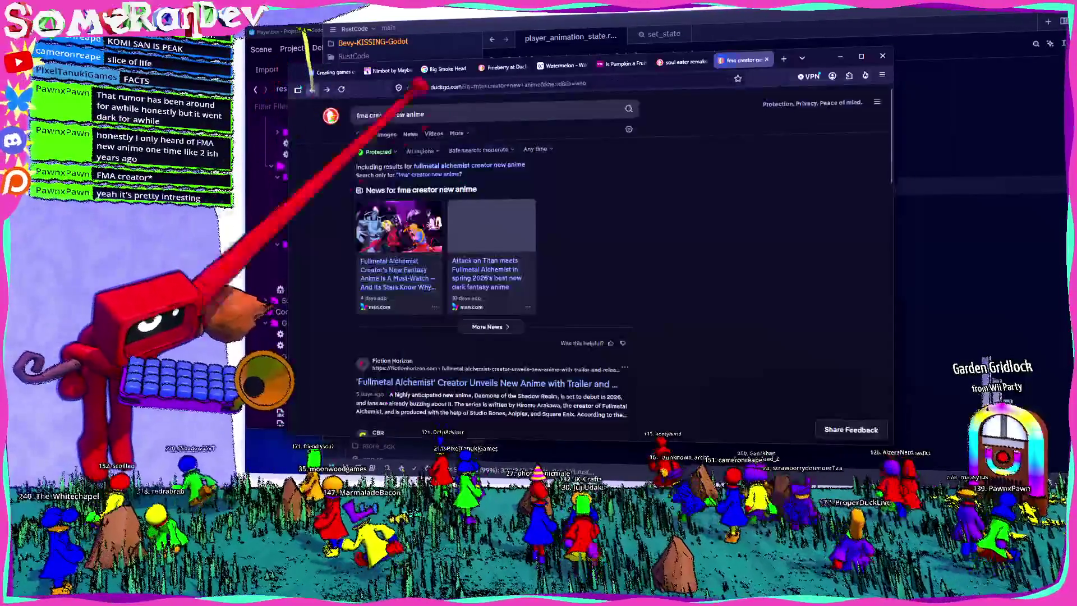
{"action": "key", "text": "alt+Tab"}
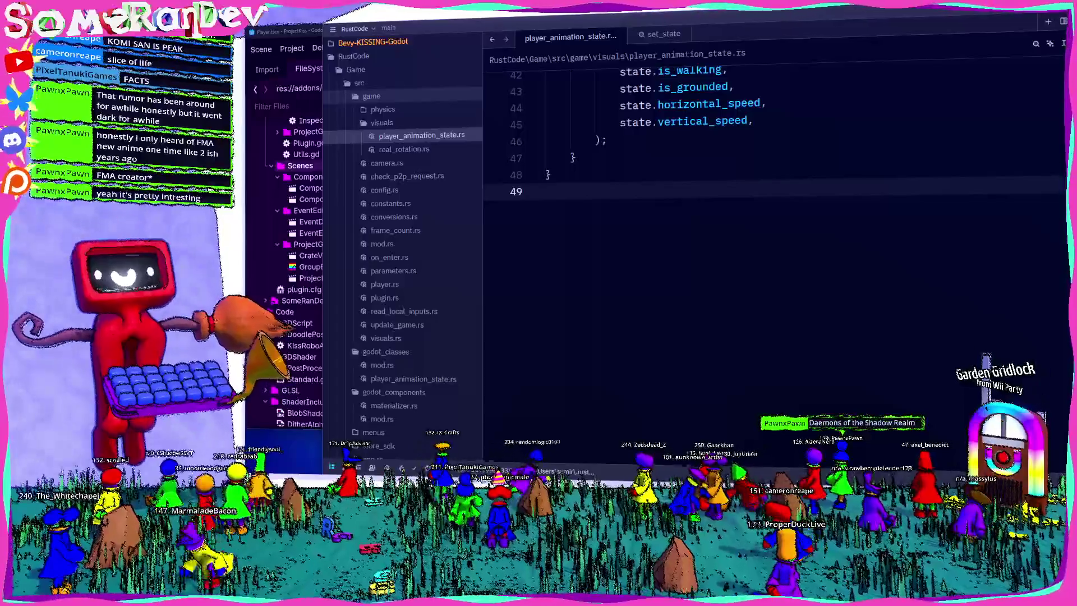
{"action": "key", "text": "alt+Tab"}
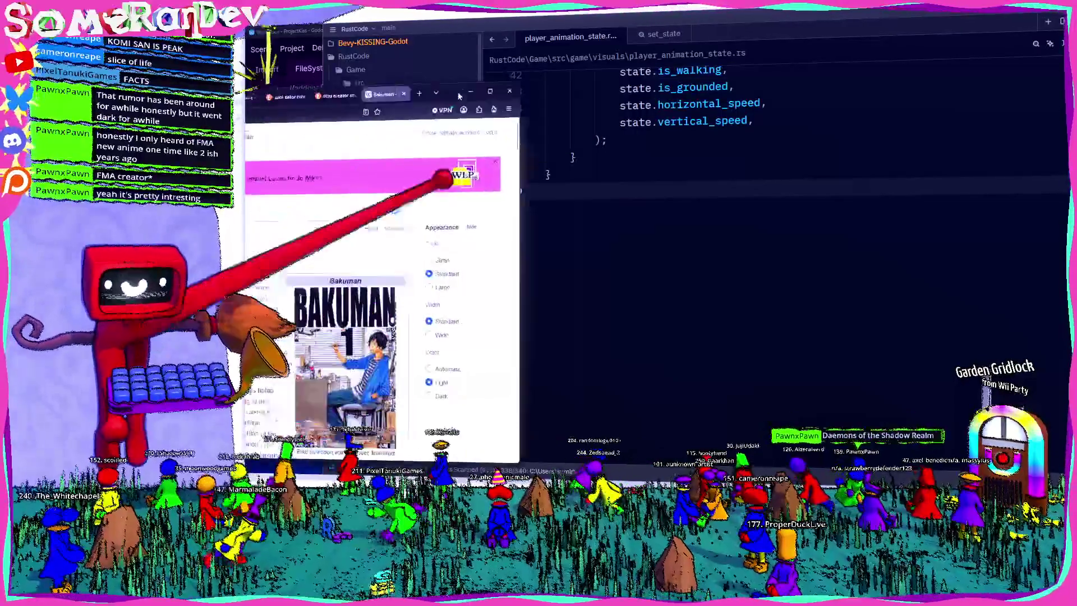
Follow Wikipedia links from Bakuman through Tsugumi Ohba to the Platinum End article, then return to the code
{"action": "scroll", "coordinate": [539, 252], "scroll_direction": "down", "scroll_amount": 5}
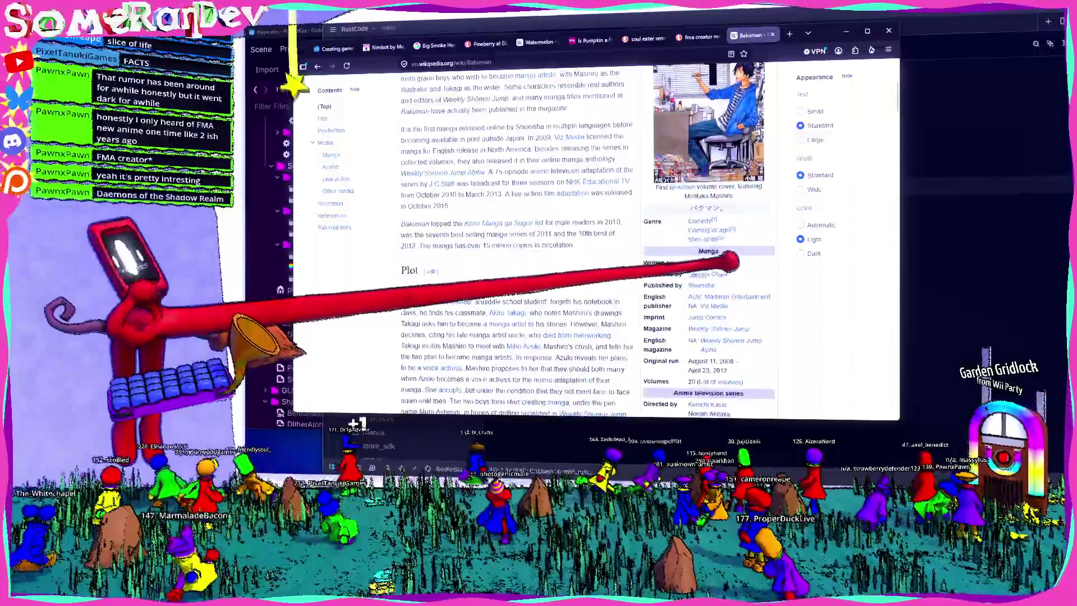
{"action": "left_click", "coordinate": [727, 261]}
{"action": "scroll", "coordinate": [729, 197], "scroll_direction": "down", "scroll_amount": 3}
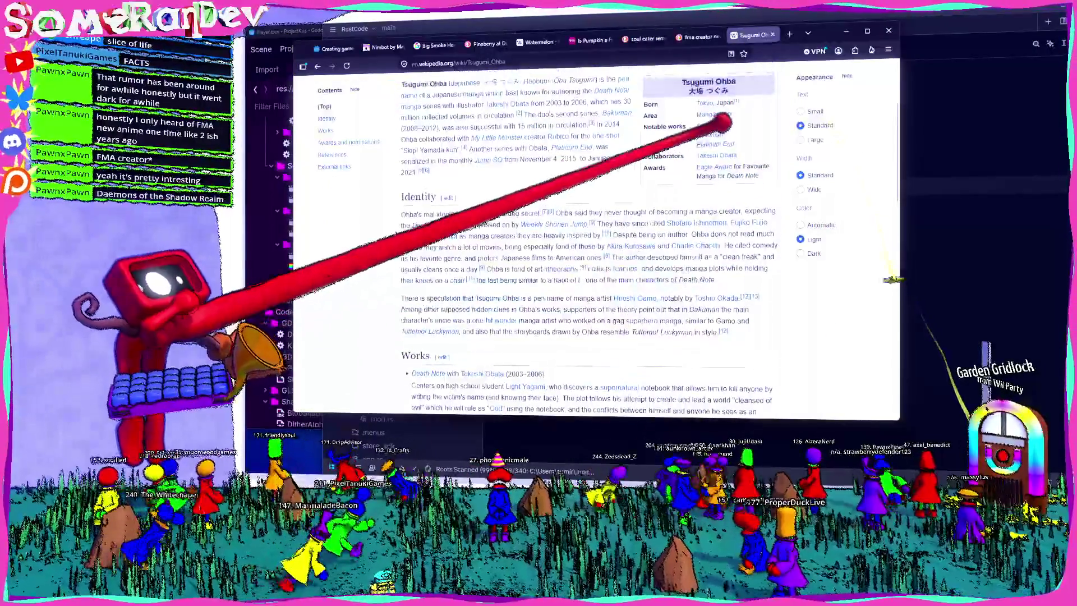
{"action": "left_click", "coordinate": [717, 143]}
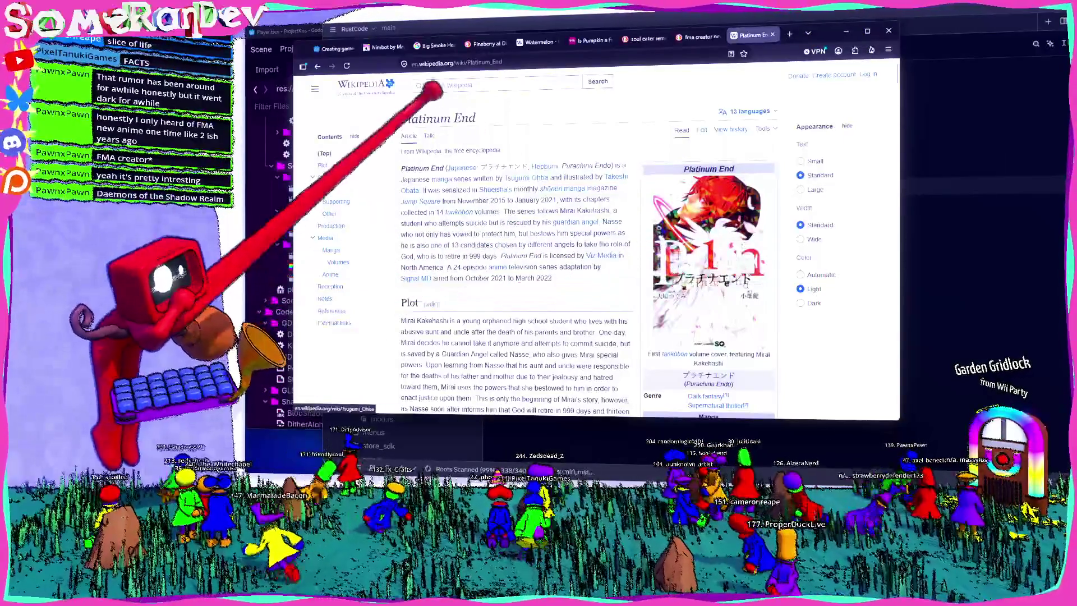
{"action": "left_click_drag", "start_coordinate": [476, 118], "coordinate": [404, 118]}
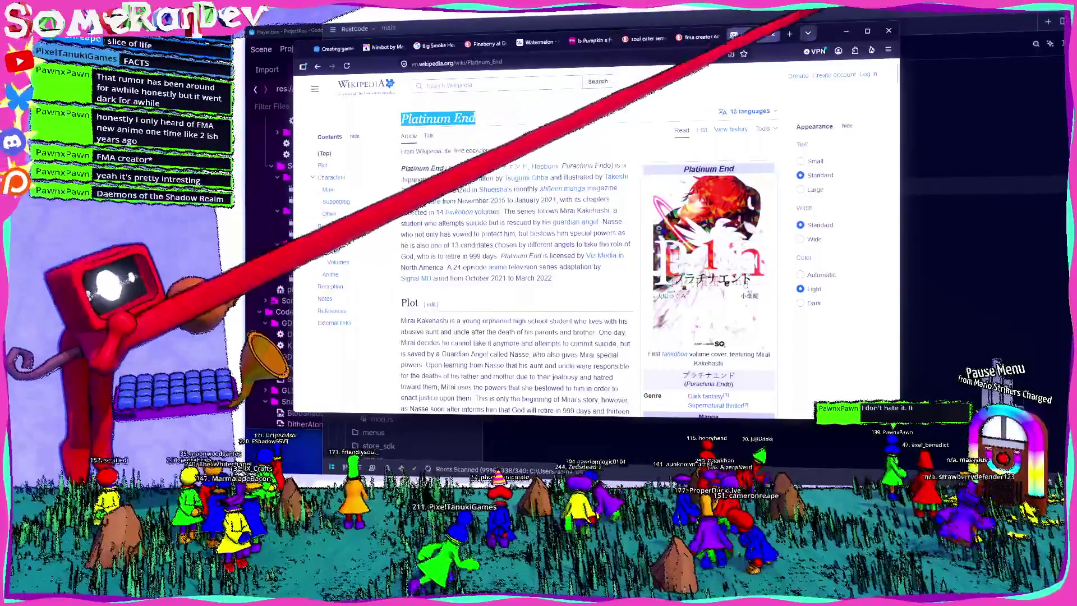
{"action": "key", "text": "alt+Tab"}
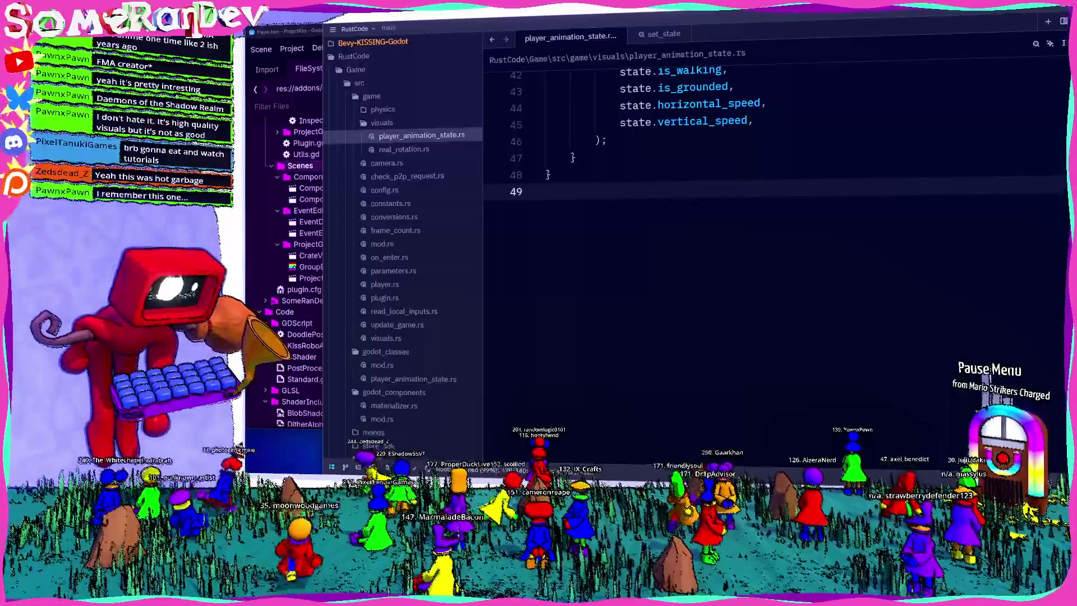
{"action": "scroll", "coordinate": [774, 258], "scroll_direction": "up", "scroll_amount": 7}
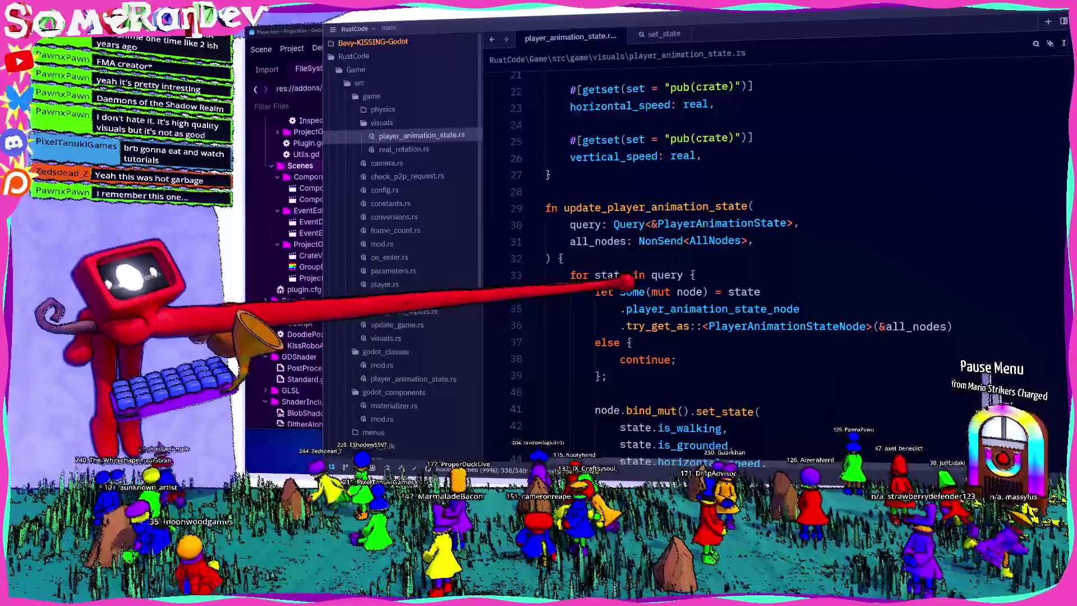
Create the User Interface scene named PerNodeBevySettings
{"action": "key", "text": "alt+Tab"}
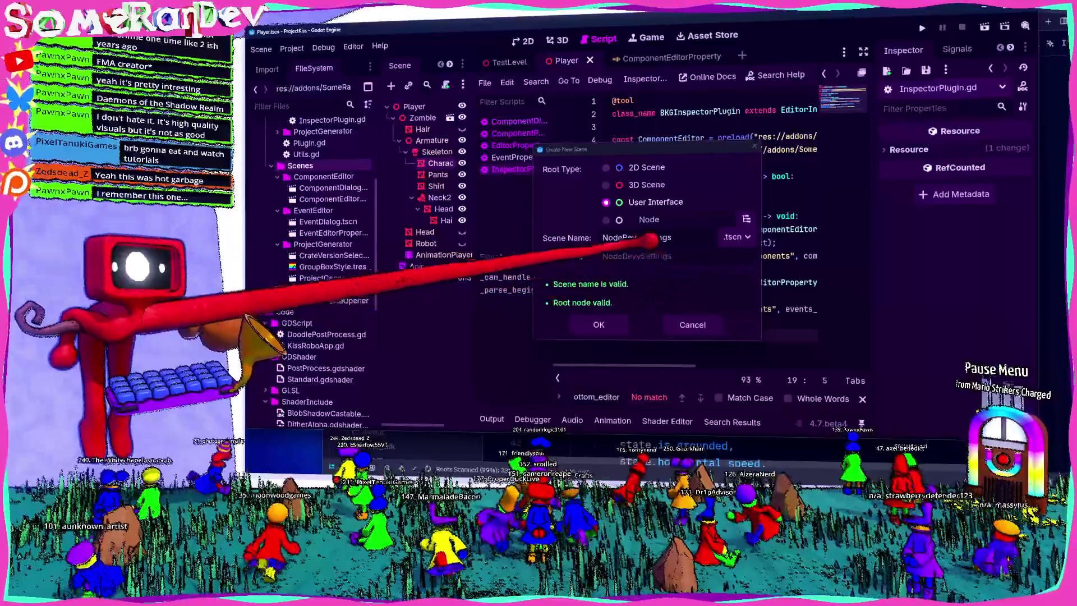
{"action": "left_click_drag", "start_coordinate": [616, 240], "coordinate": [586, 234]}
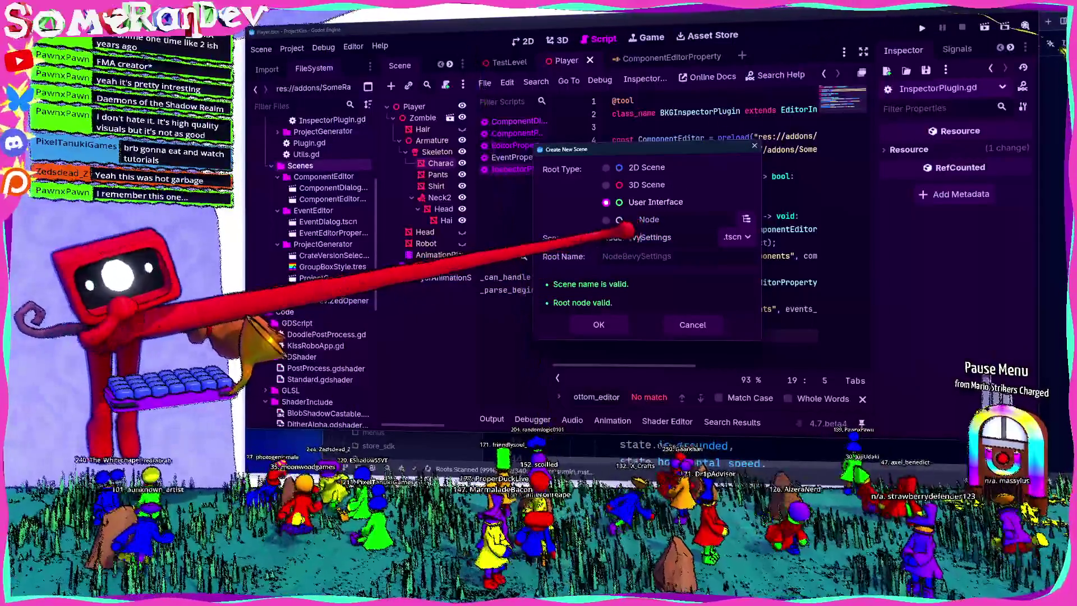
{"action": "type", "text": "PerN"}
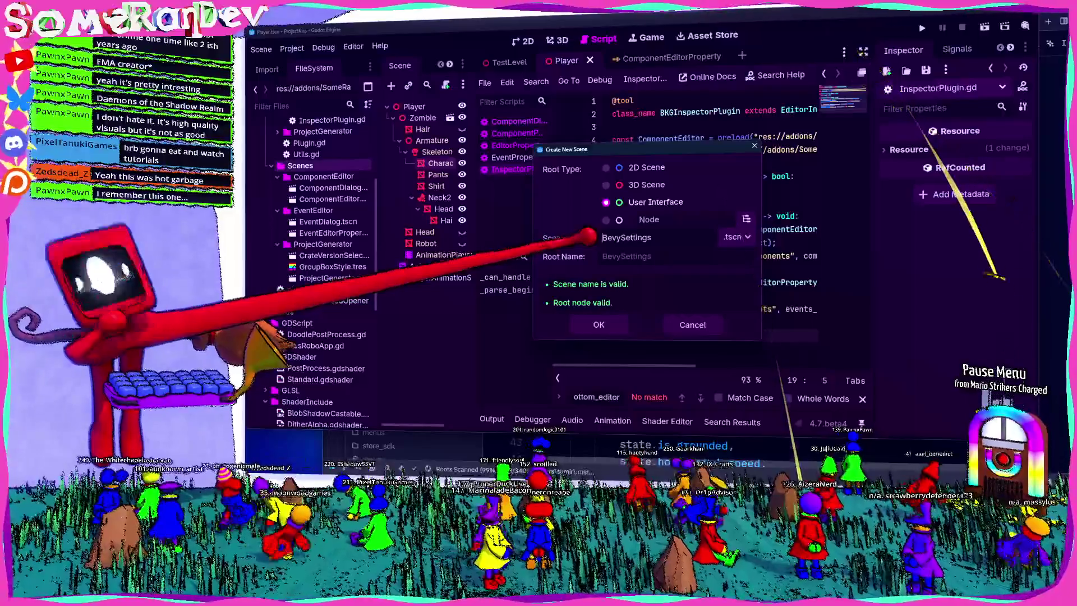
{"action": "type", "text": "ode"}
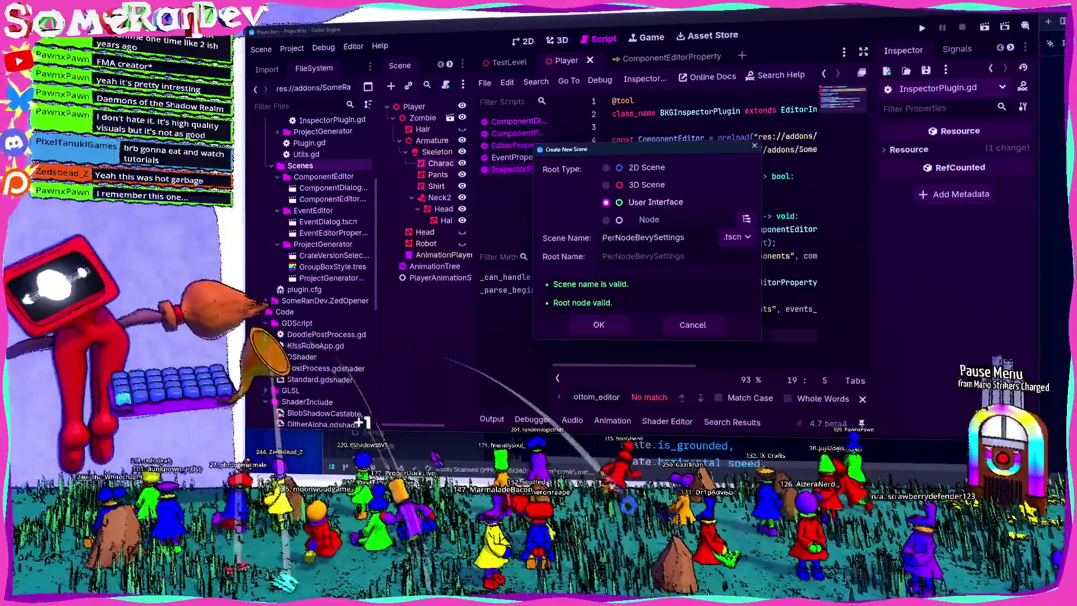
{"action": "left_click", "coordinate": [599, 324]}
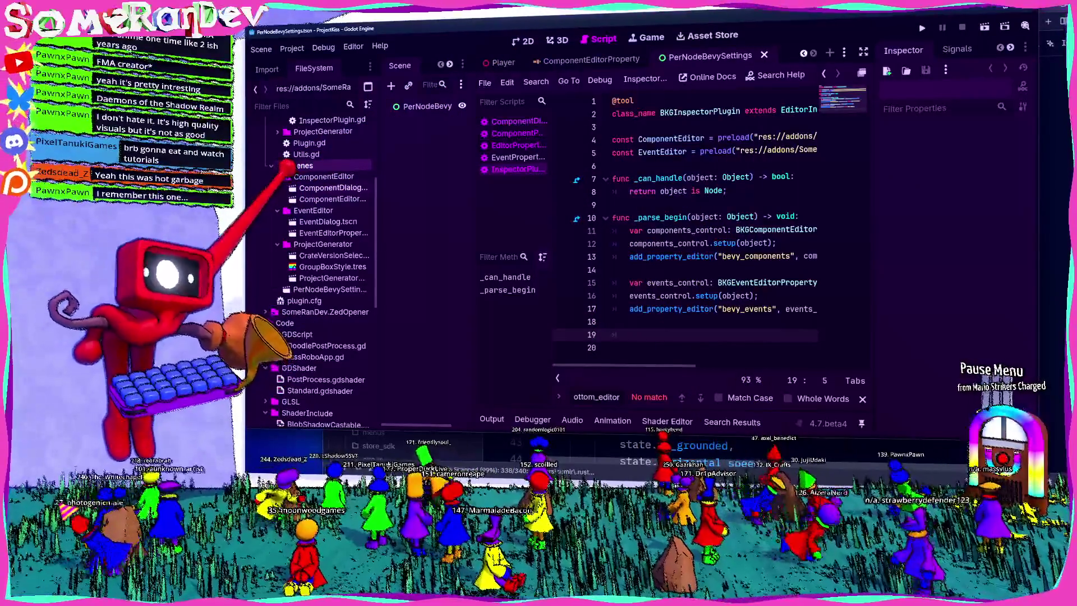
Open ComponentDialog, ComponentEditorProperty and the EditorProperty base script, then select PerNodeBevySettings' root Control
{"action": "double_click", "coordinate": [334, 187]}
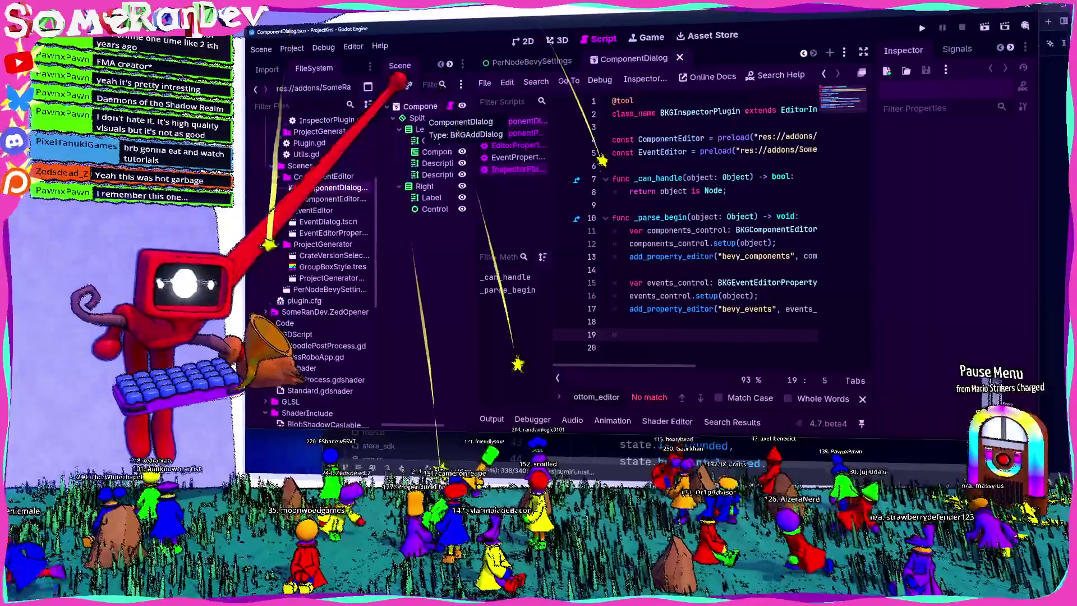
{"action": "double_click", "coordinate": [332, 199]}
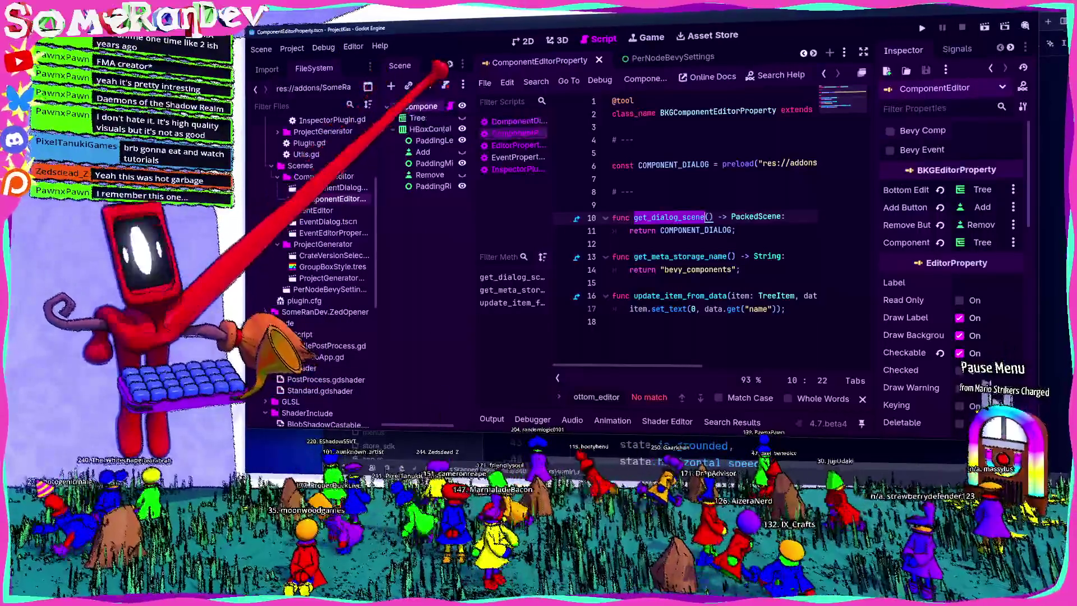
{"action": "scroll", "coordinate": [730, 113], "scroll_direction": "right", "scroll_amount": 5}
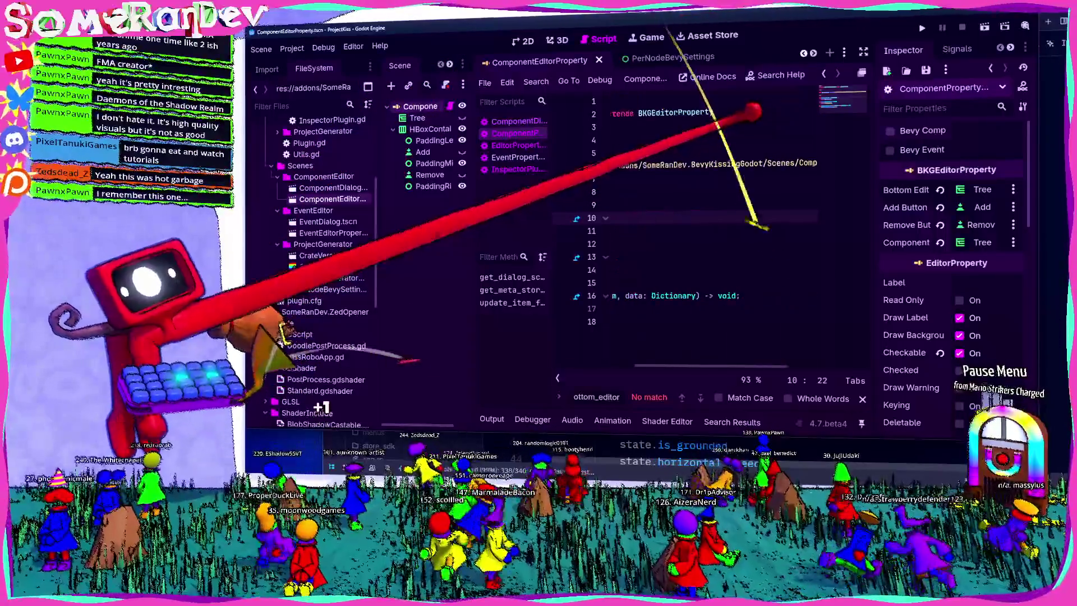
{"action": "left_click", "coordinate": [698, 111]}
{"action": "left_click", "coordinate": [690, 112], "text": "ctrl"}
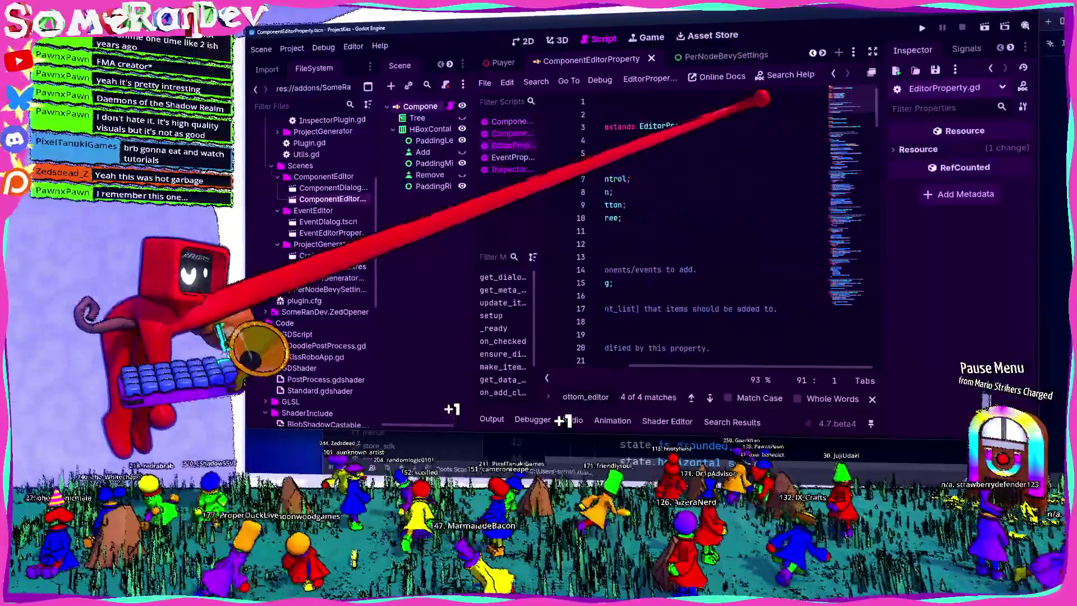
{"action": "left_click", "coordinate": [704, 55]}
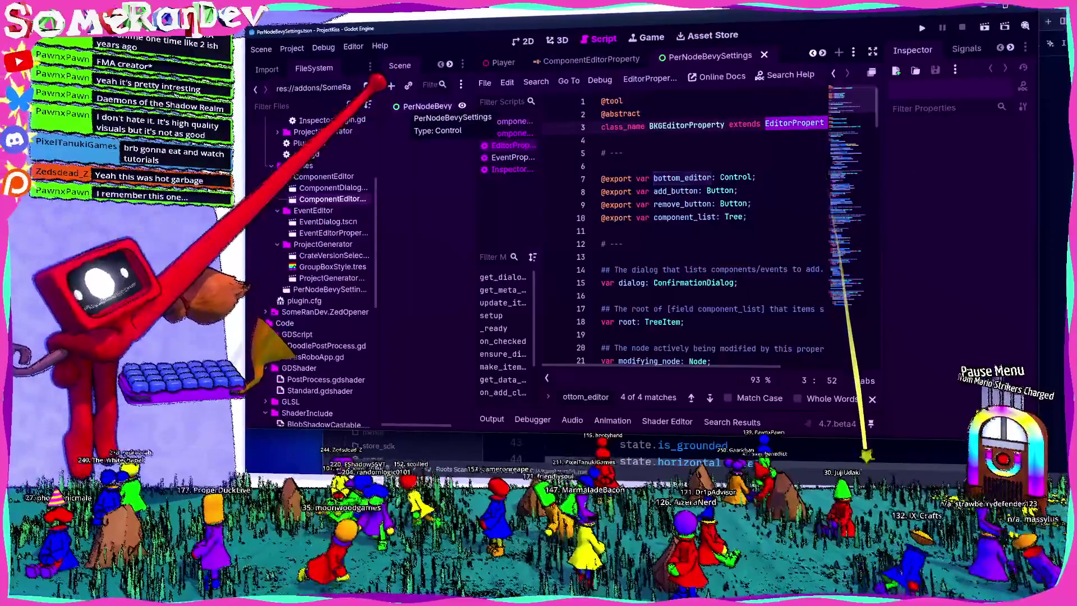
{"action": "left_click", "coordinate": [426, 106]}
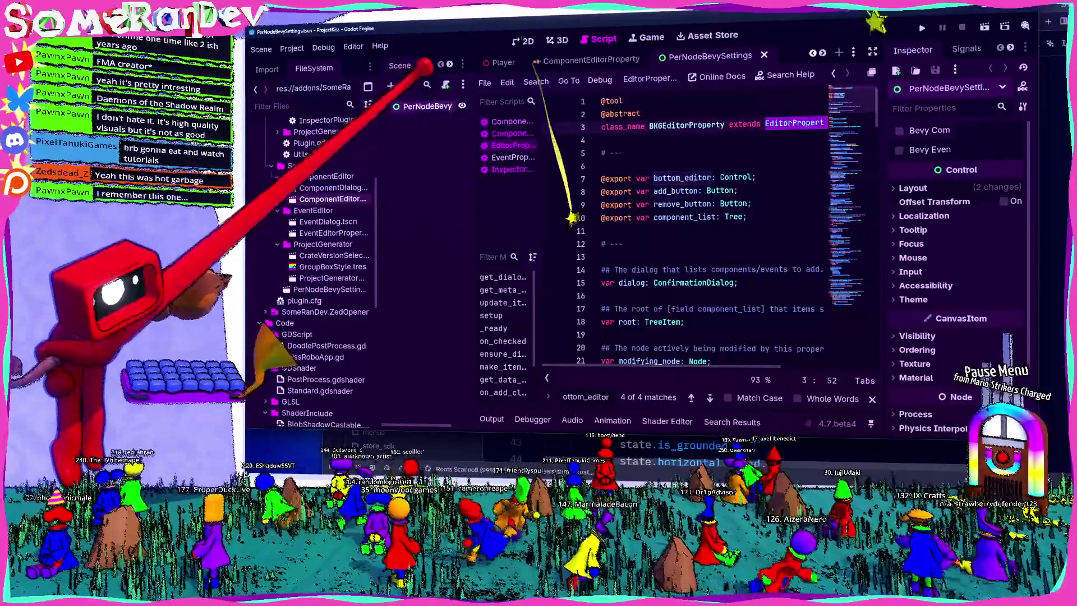
Attach a new PerNodeBevySettings.gd script to the root node, saved in GDScript/InspectorPlugin
{"action": "left_click", "coordinate": [409, 85]}
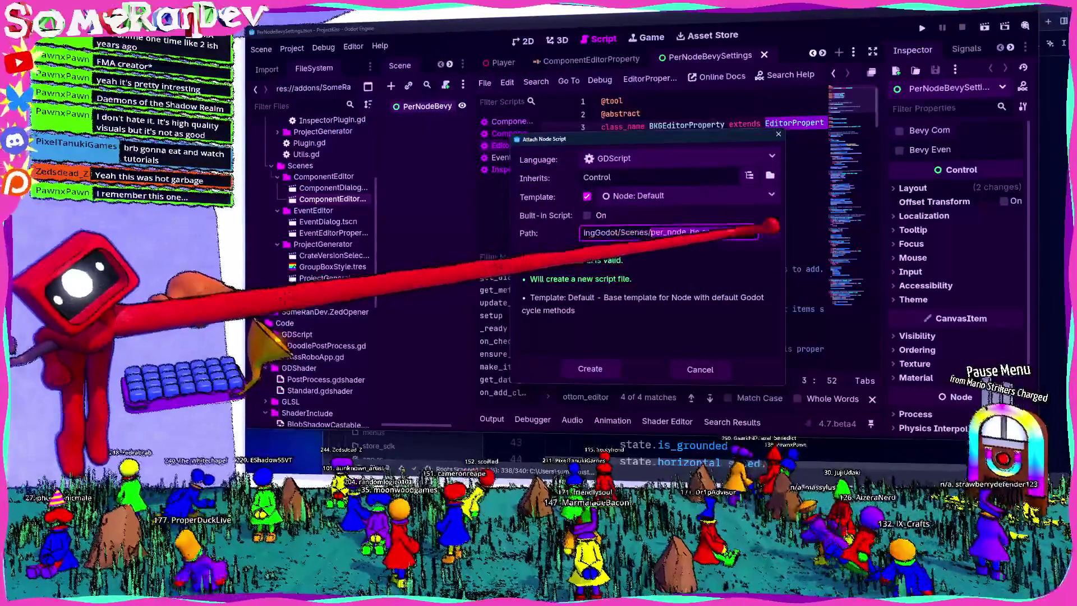
{"action": "left_click", "coordinate": [769, 231]}
{"action": "left_click", "coordinate": [394, 79]}
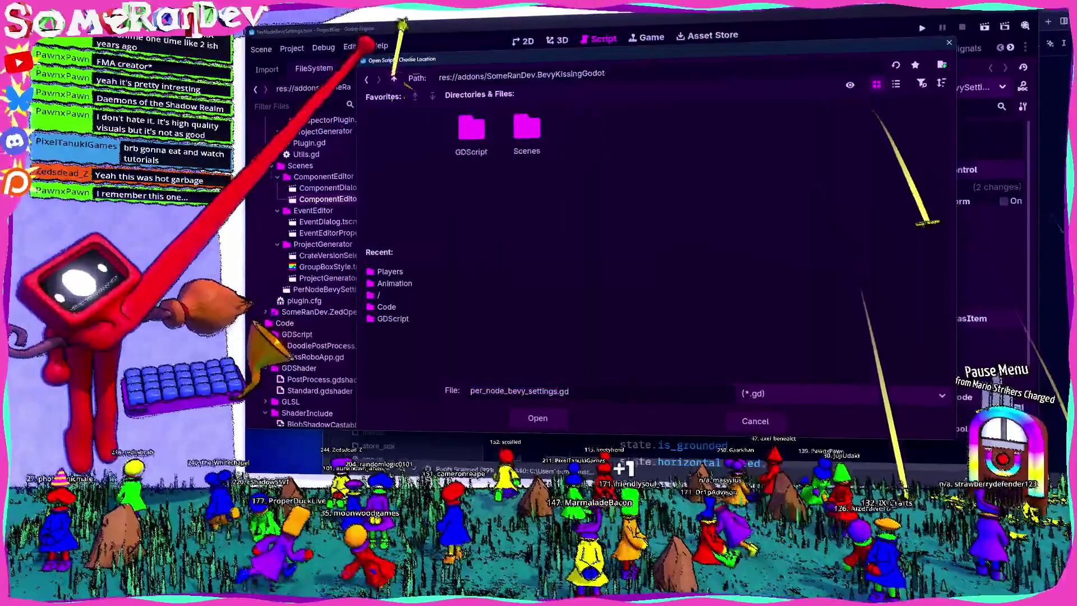
{"action": "double_click", "coordinate": [471, 126]}
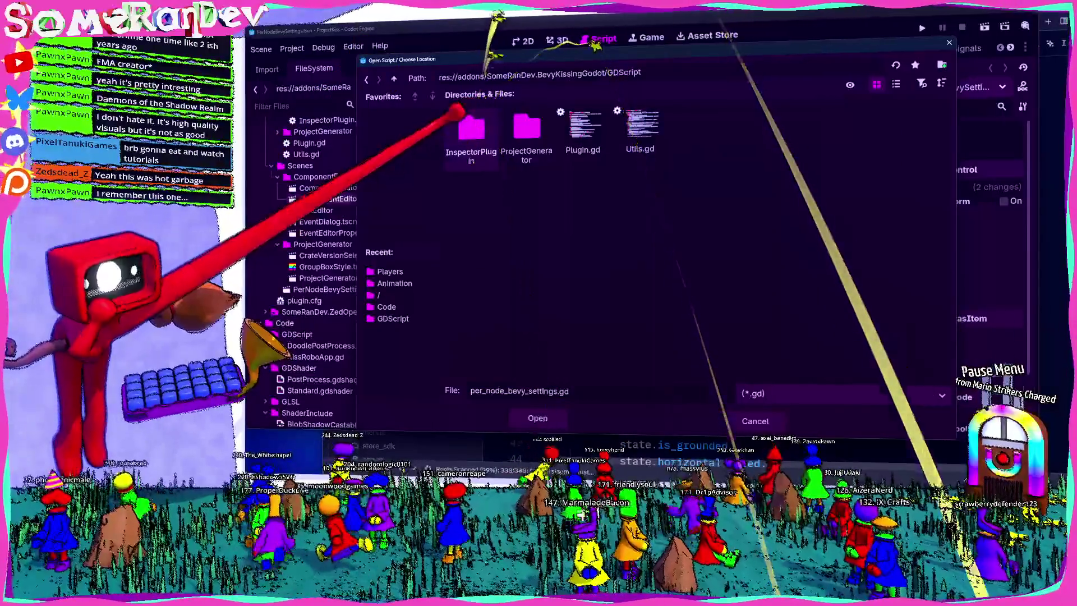
{"action": "double_click", "coordinate": [457, 115]}
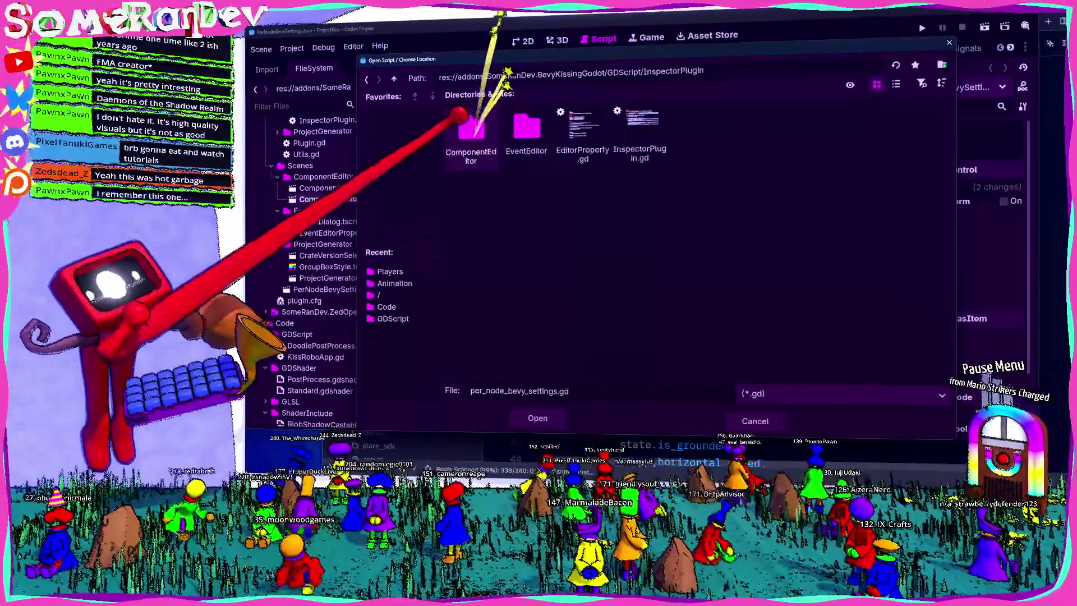
{"action": "mouse_move", "coordinate": [567, 59]}
{"action": "left_mouse_down"}
{"action": "mouse_move", "coordinate": [708, 143]}
{"action": "mouse_move", "coordinate": [676, 131]}
{"action": "mouse_move", "coordinate": [596, 38]}
{"action": "left_mouse_up"}
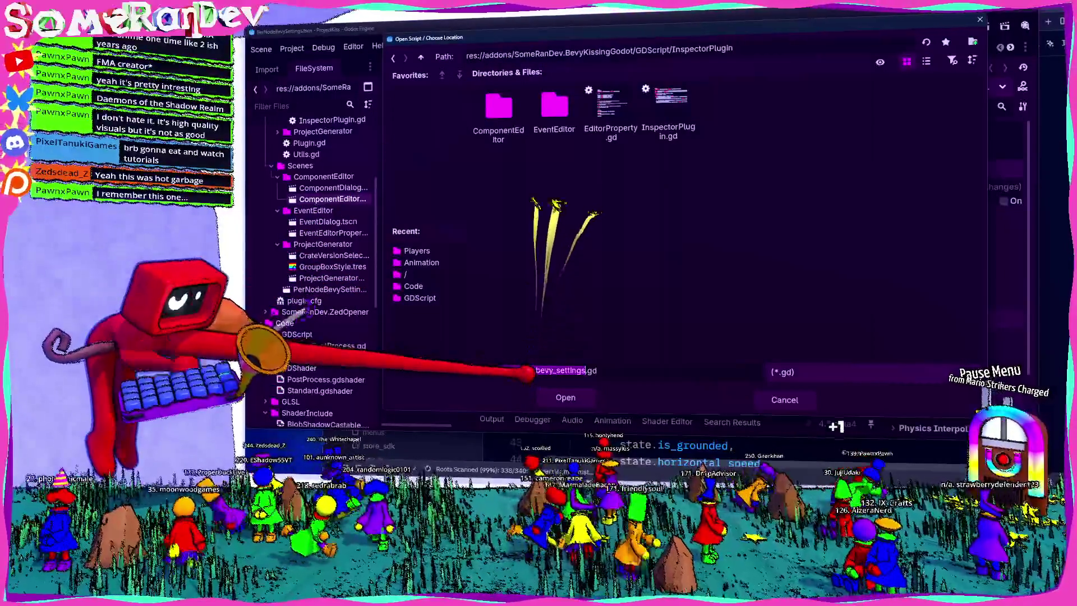
{"action": "type", "text": "PerNodeBevy"}
{"action": "type", "text": "Settings"}
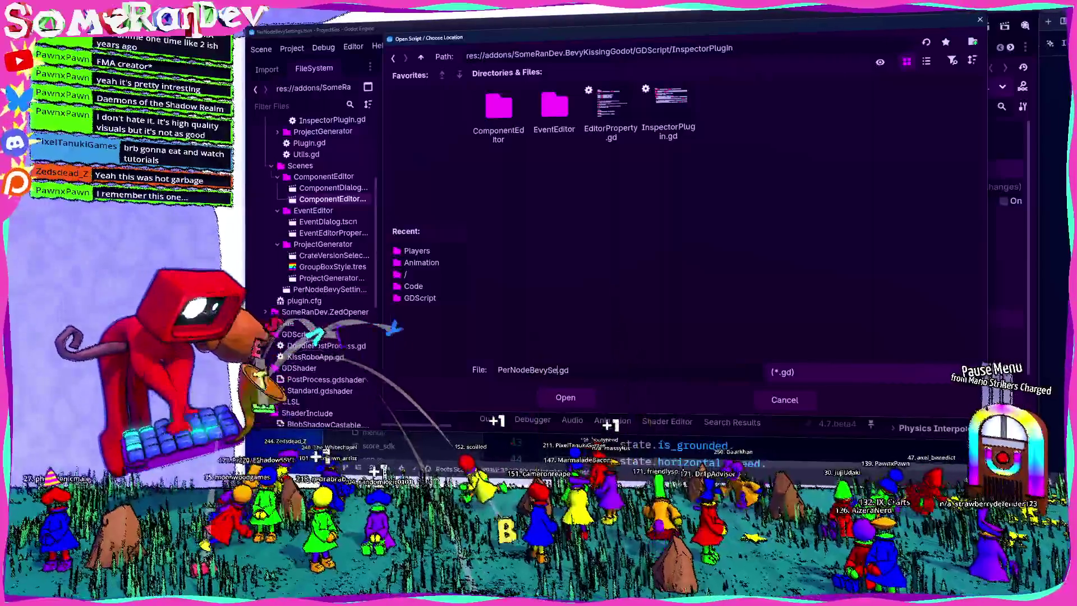
{"action": "key", "text": "Return"}
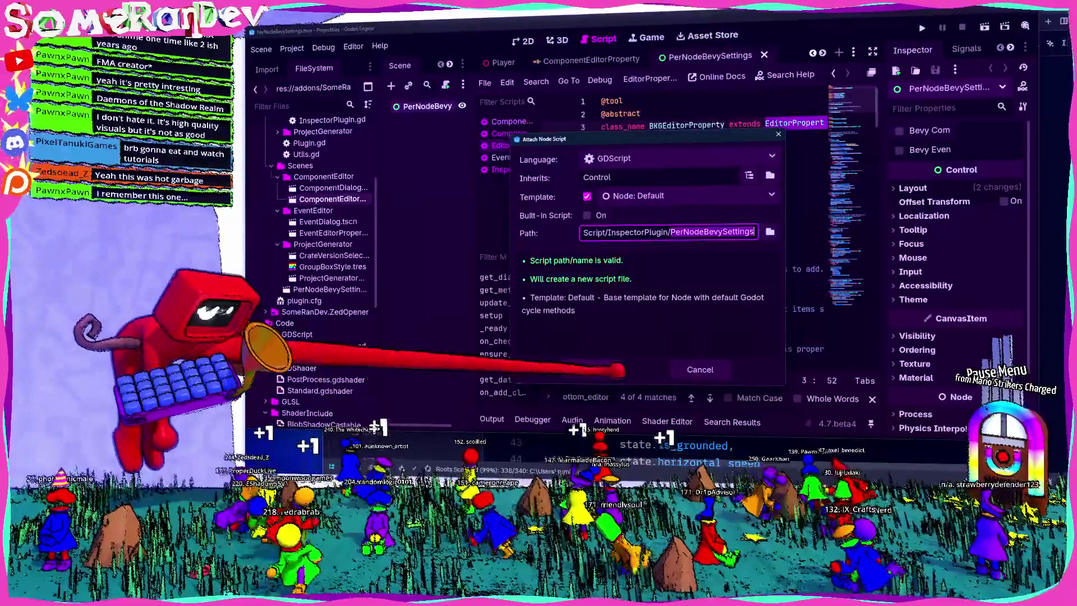
{"action": "key", "text": "Return"}
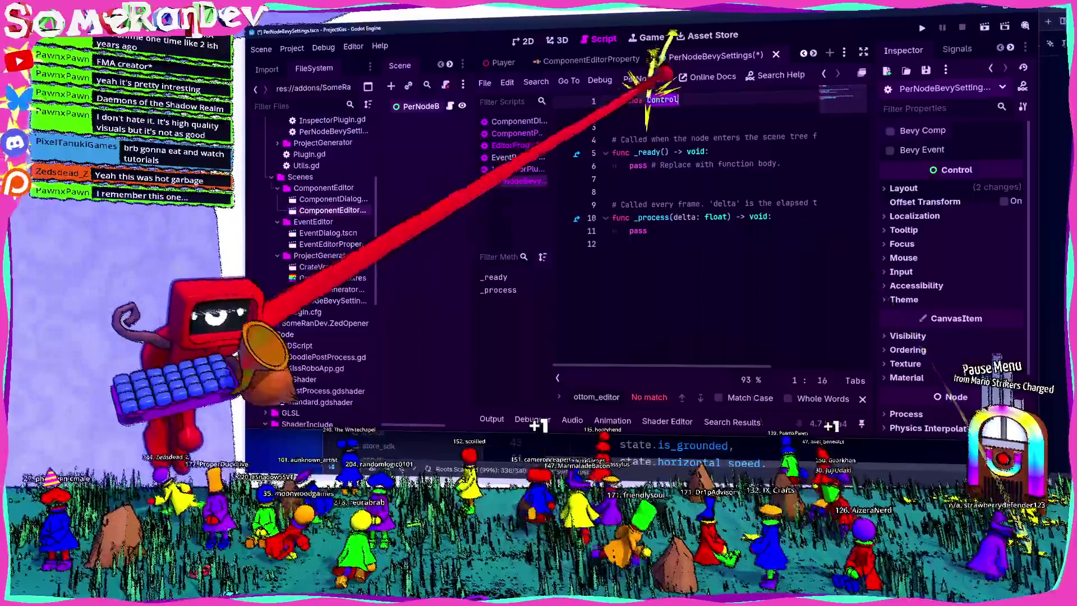
Change the script's base class from Control to EditorProperty and save it
{"action": "double_click", "coordinate": [662, 100]}
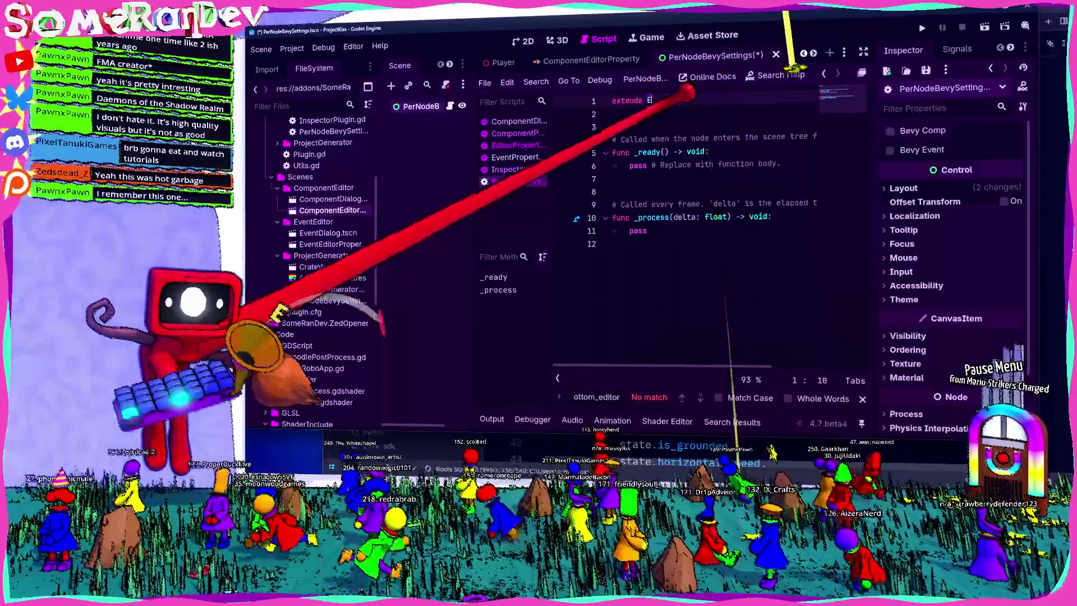
{"action": "type", "text": "EditorPropert"}
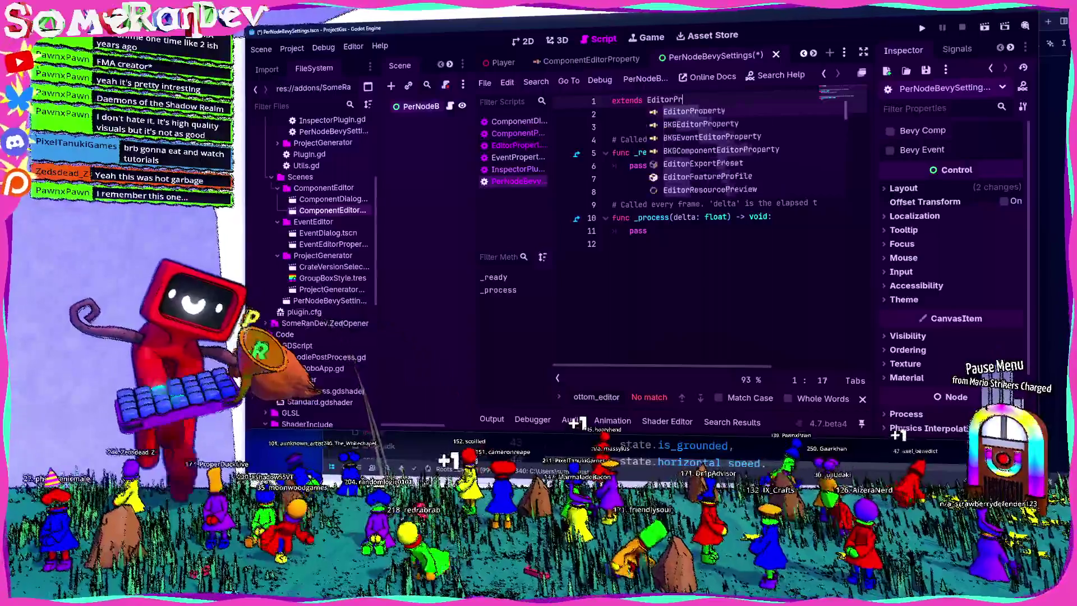
{"action": "key", "text": "Return"}
{"action": "key", "text": "ctrl+s"}
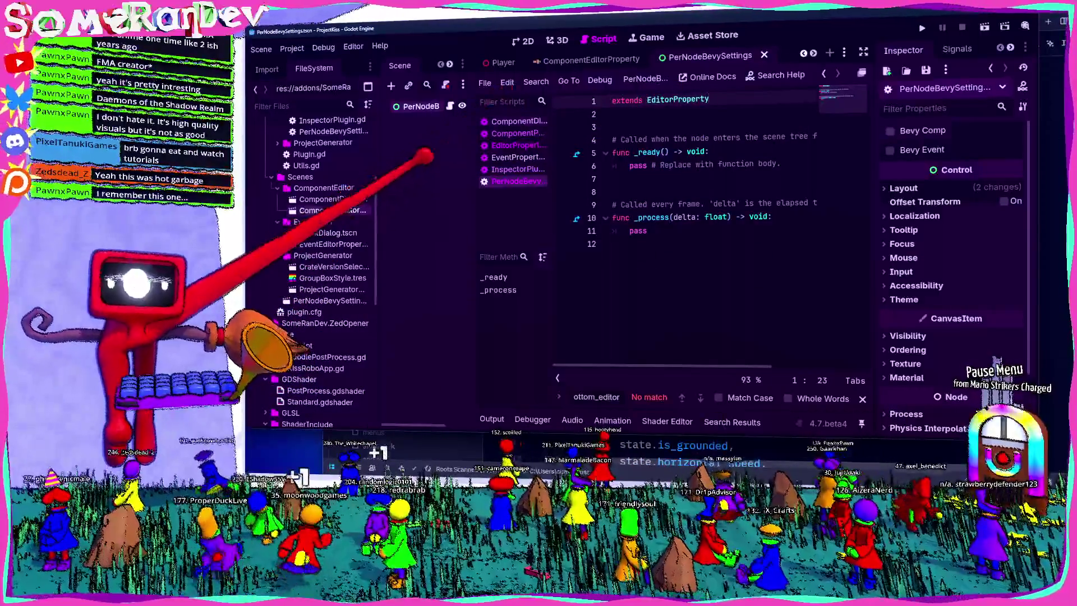
Look through the InspectorPlugin and EditorProperty scripts, then return to the scene's 2D view
{"action": "left_click", "coordinate": [513, 168]}
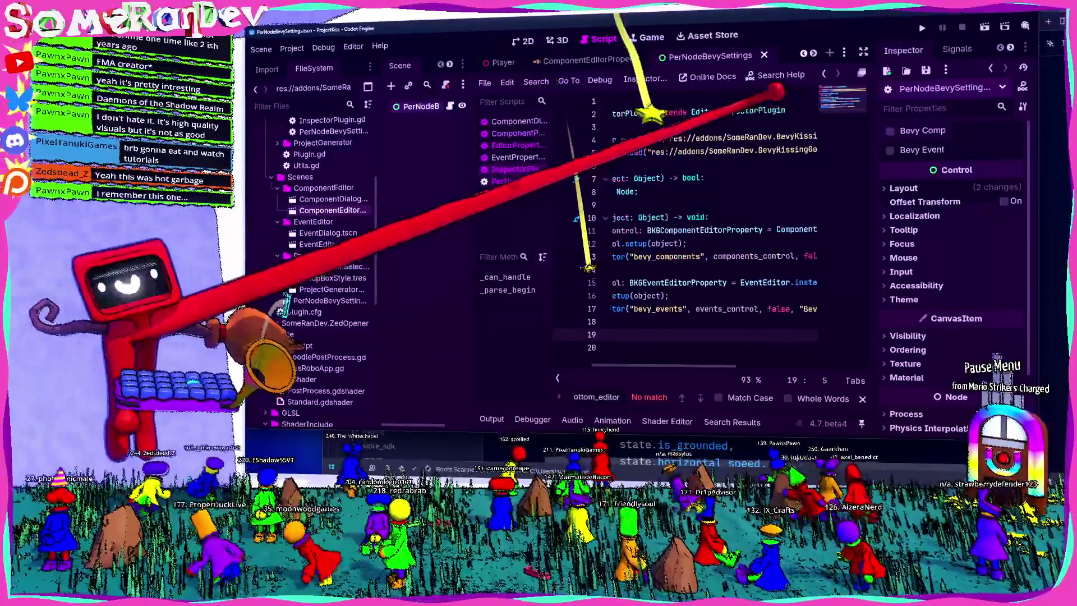
{"action": "left_click", "coordinate": [516, 145]}
{"action": "left_click", "coordinate": [516, 157]}
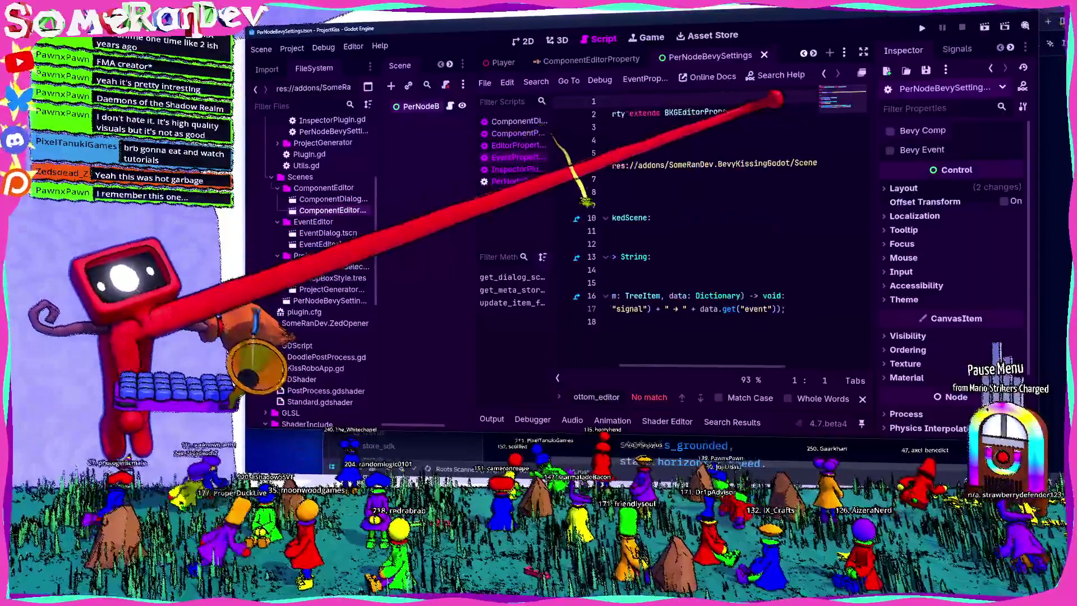
{"action": "left_click", "coordinate": [696, 113], "text": "ctrl"}
{"action": "double_click", "coordinate": [794, 123]}
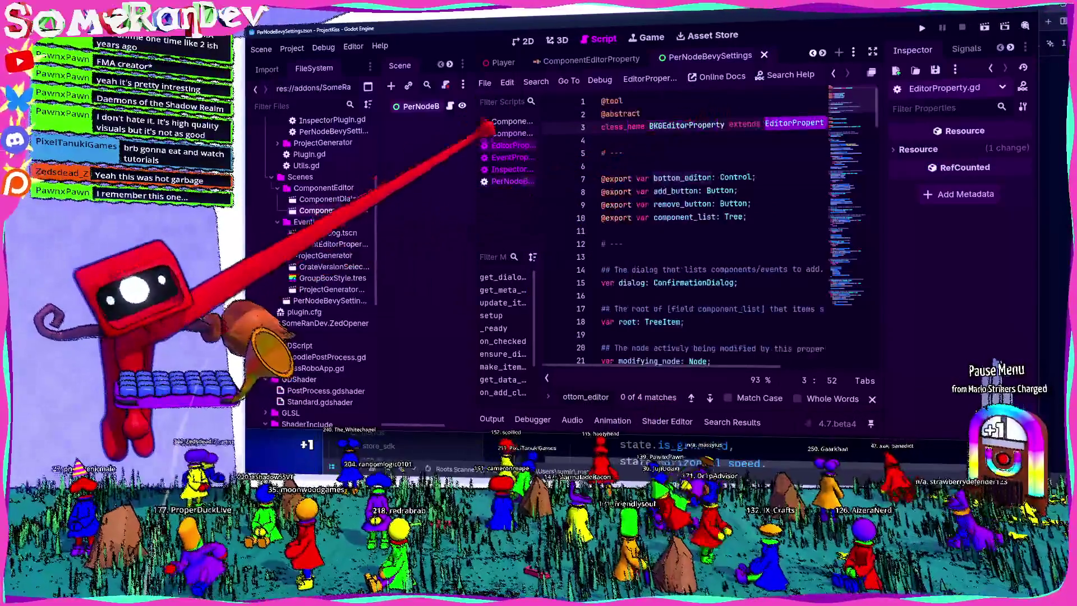
{"action": "left_click", "coordinate": [508, 181]}
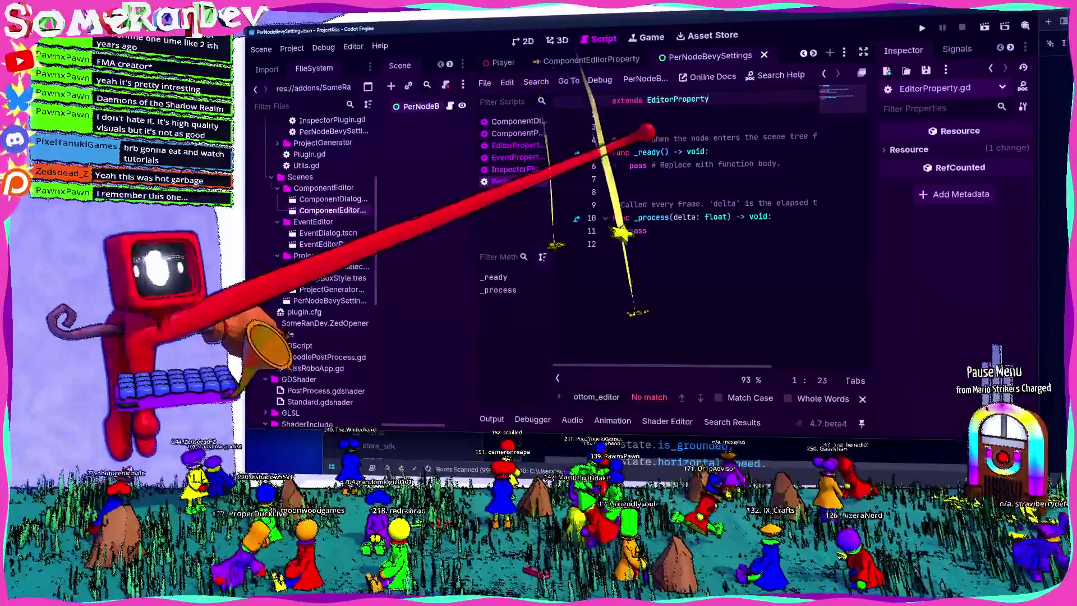
{"action": "left_click", "coordinate": [523, 41]}
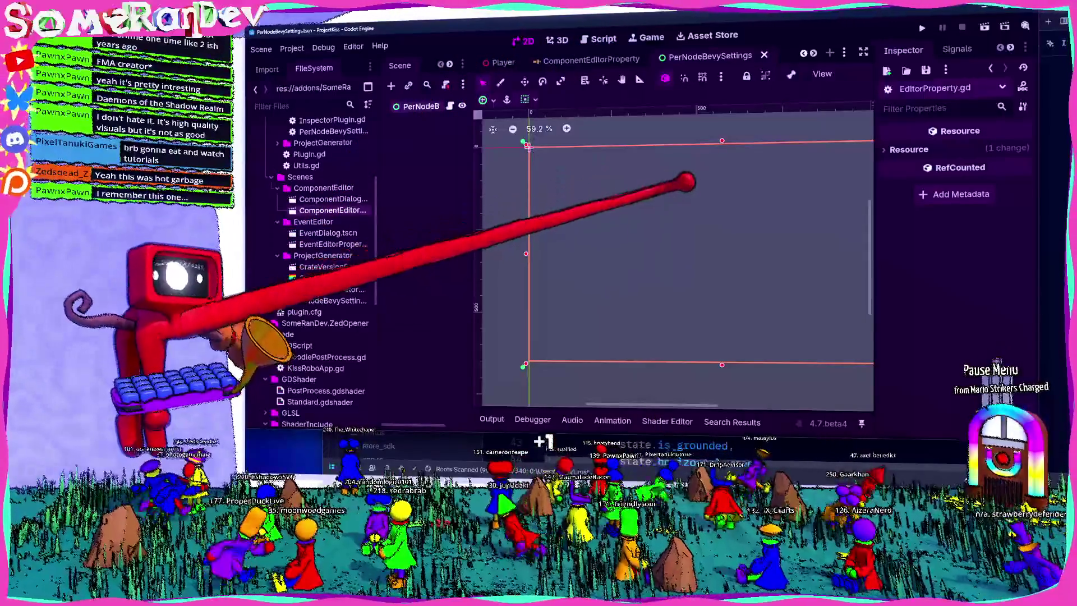
Show the ComponentEditorProperty scene layout and widen the Scene dock to read node names
{"action": "scroll", "coordinate": [684, 181], "scroll_direction": "down", "scroll_amount": 3}
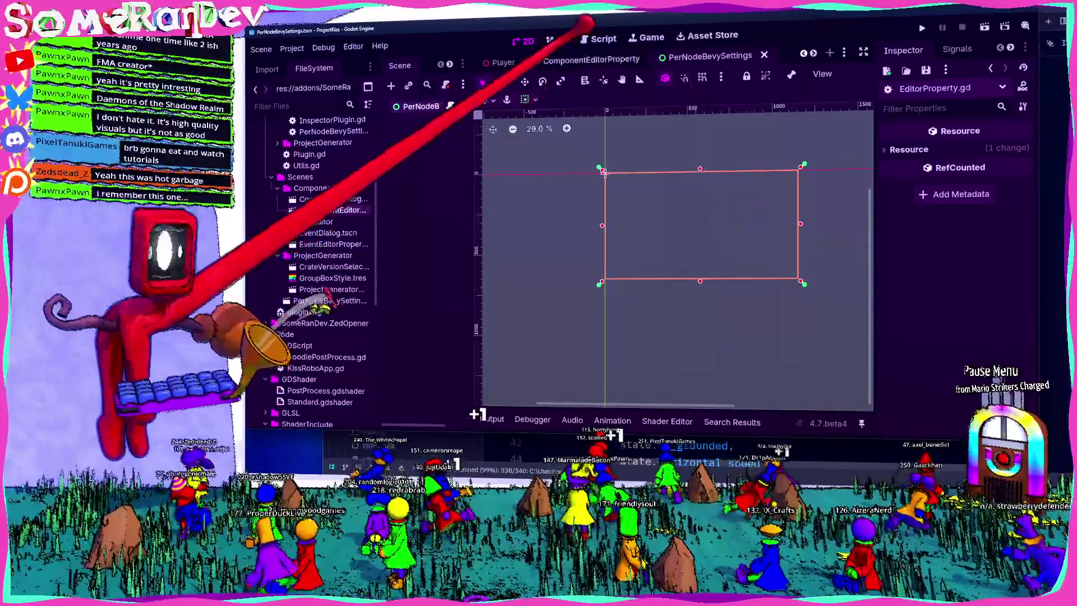
{"action": "left_click", "coordinate": [591, 59]}
{"action": "left_click", "coordinate": [524, 41]}
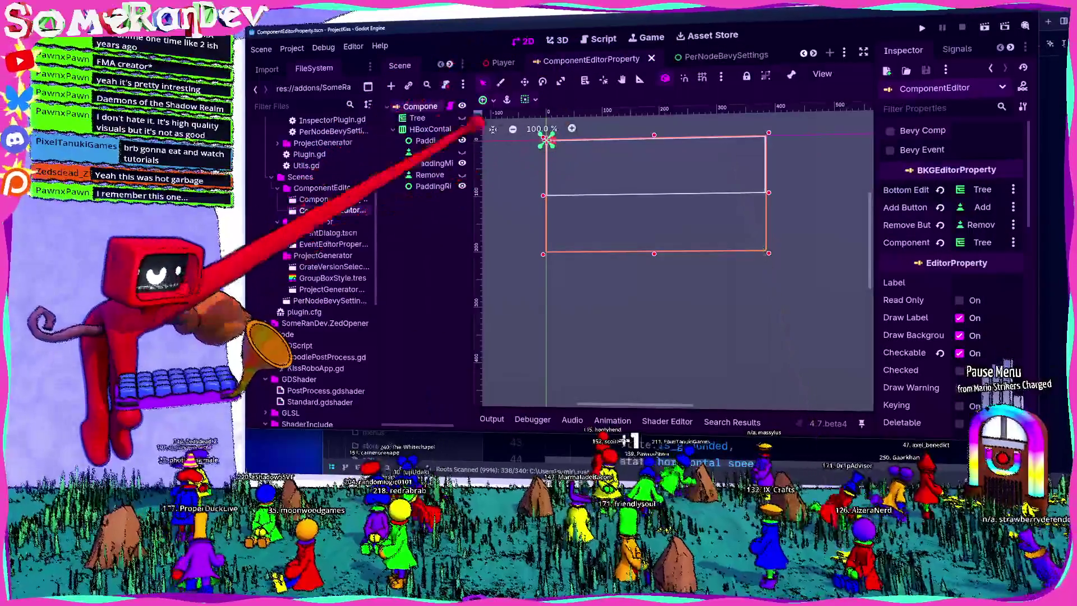
{"action": "left_click", "coordinate": [412, 117]}
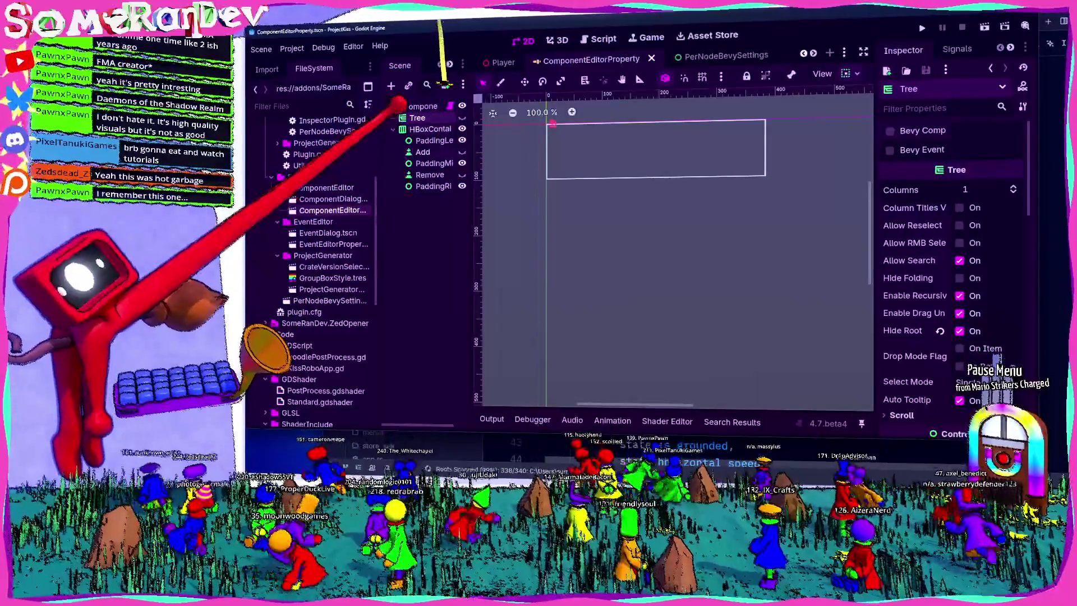
{"action": "left_click", "coordinate": [430, 128]}
{"action": "right_click", "coordinate": [665, 216]}
{"action": "left_click", "coordinate": [430, 204]}
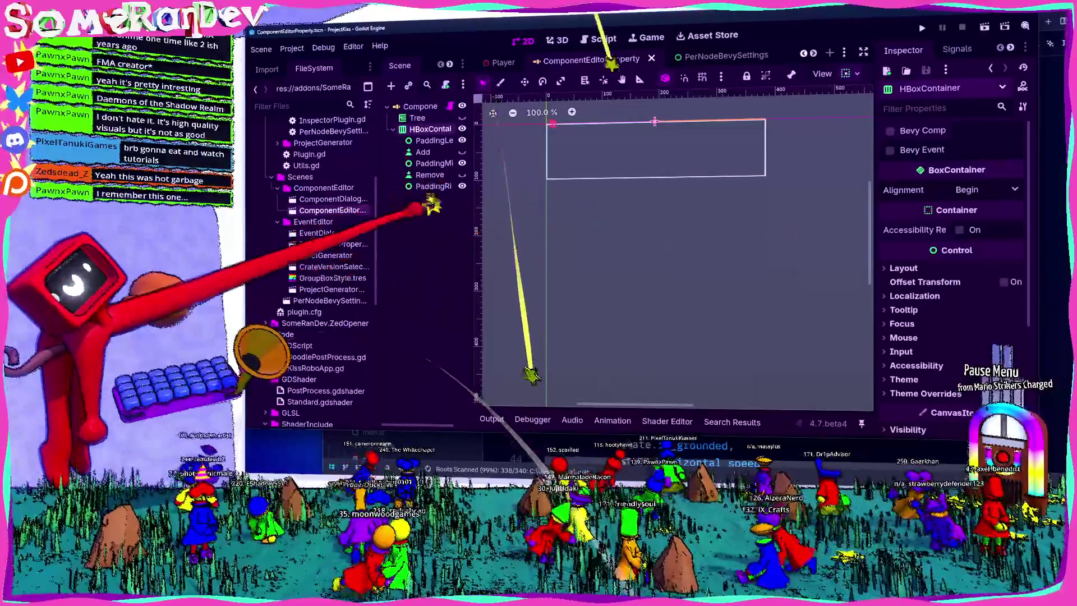
{"action": "left_click_drag", "start_coordinate": [431, 204], "coordinate": [483, 221]}
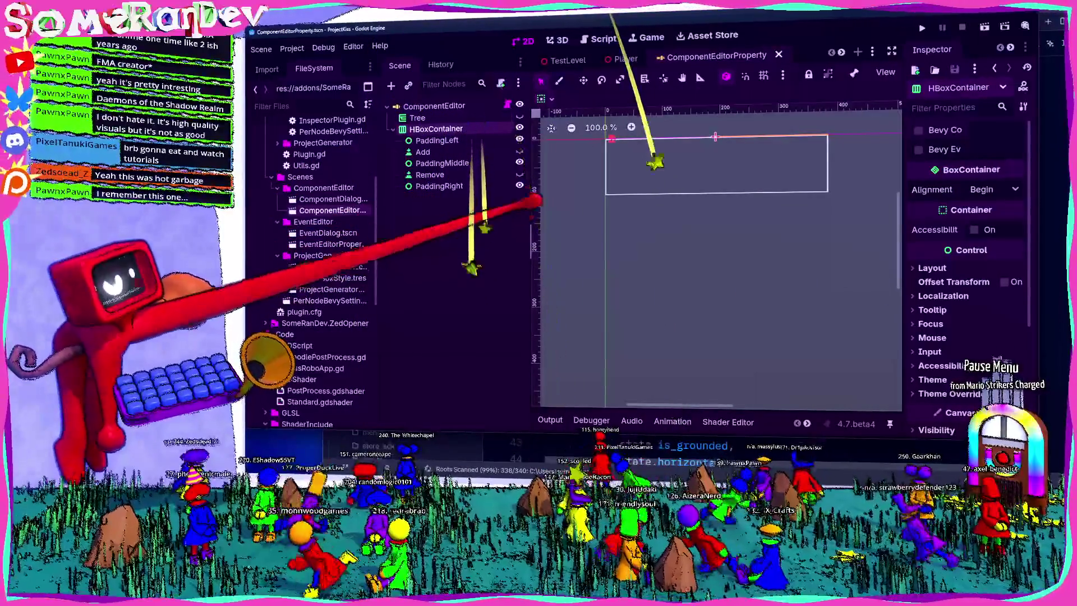
Inspect its Tree, HBoxContainer, PaddingLeft, Add and PaddingMiddle nodes, then show PerNodeBevySettings in 2D
{"action": "left_click", "coordinate": [417, 117]}
{"action": "left_click", "coordinate": [436, 128]}
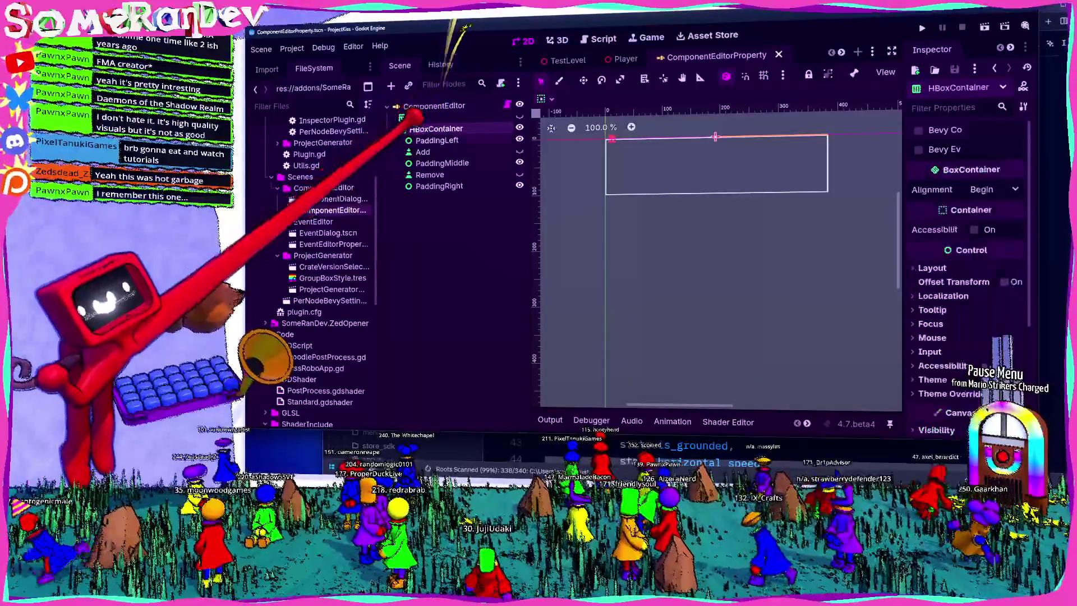
{"action": "left_click", "coordinate": [437, 140]}
{"action": "left_click", "coordinate": [423, 152]}
{"action": "left_click", "coordinate": [442, 163]}
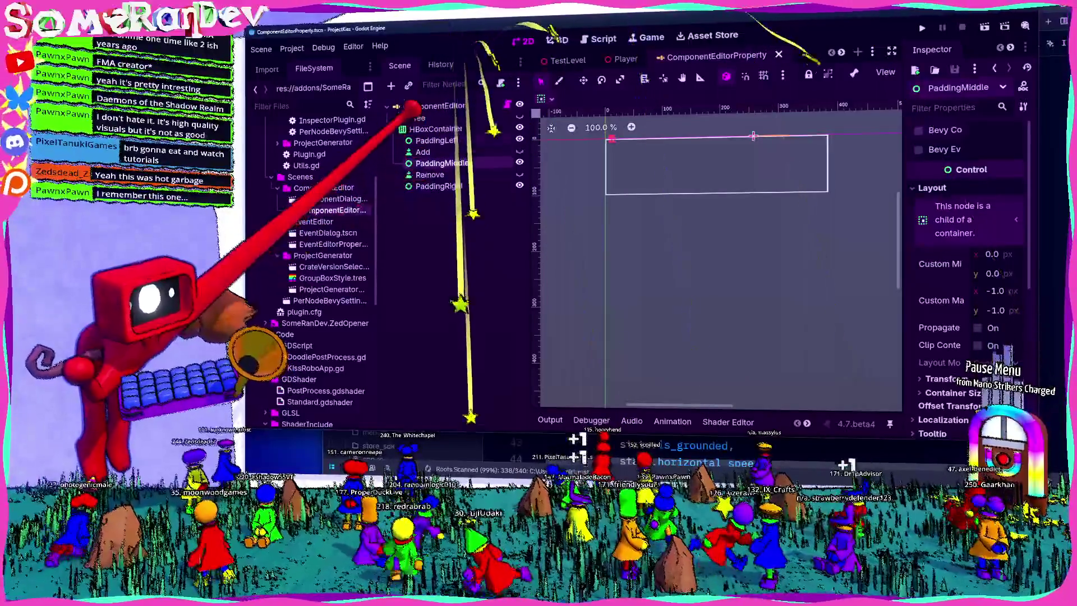
{"action": "left_click", "coordinate": [436, 128]}
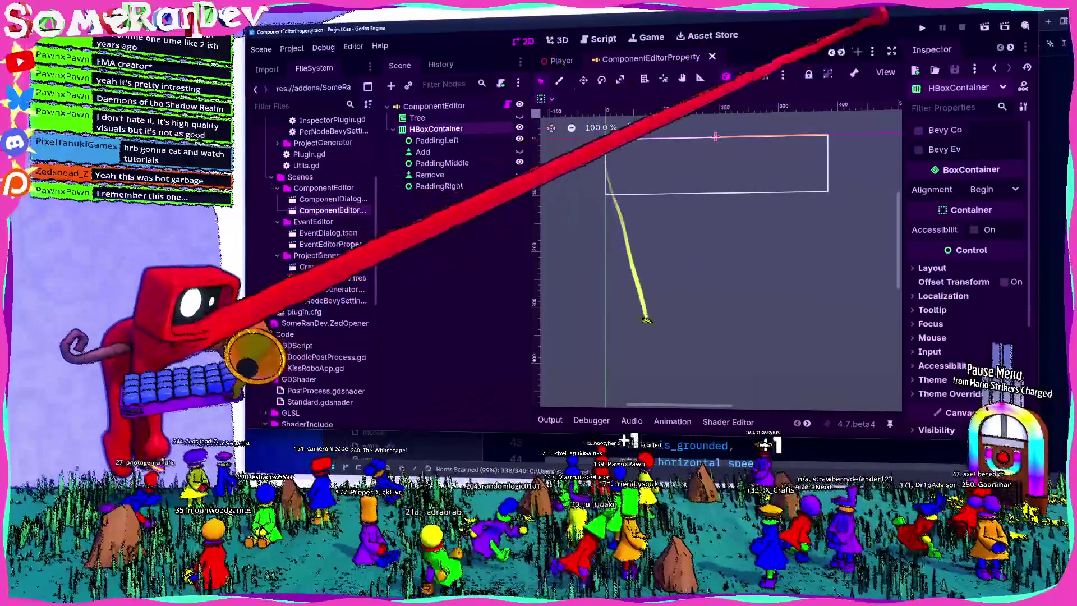
{"action": "key", "text": "ctrl+F3"}
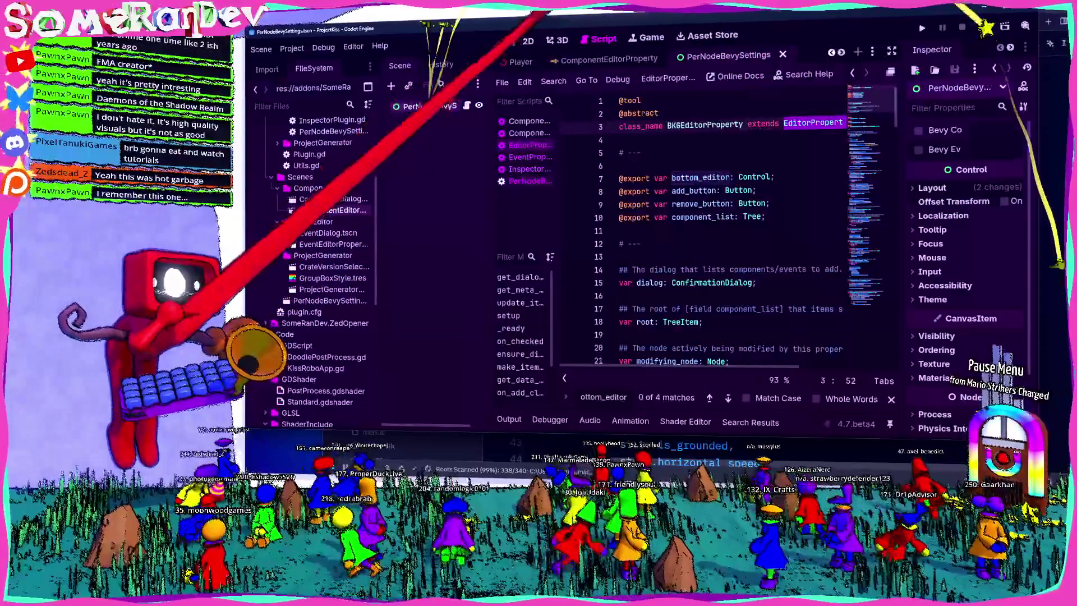
{"action": "left_click", "coordinate": [524, 40]}
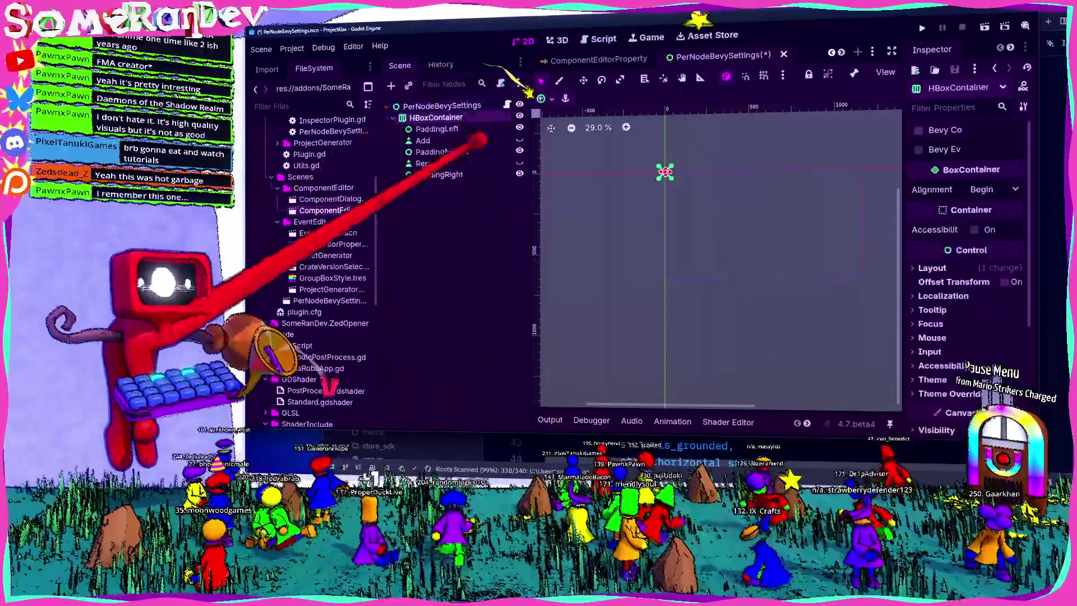
Anchor the HBoxContainer to Full Rect, select the Add button, and return to the ComponentEditorProperty scene
{"action": "left_click", "coordinate": [542, 99]}
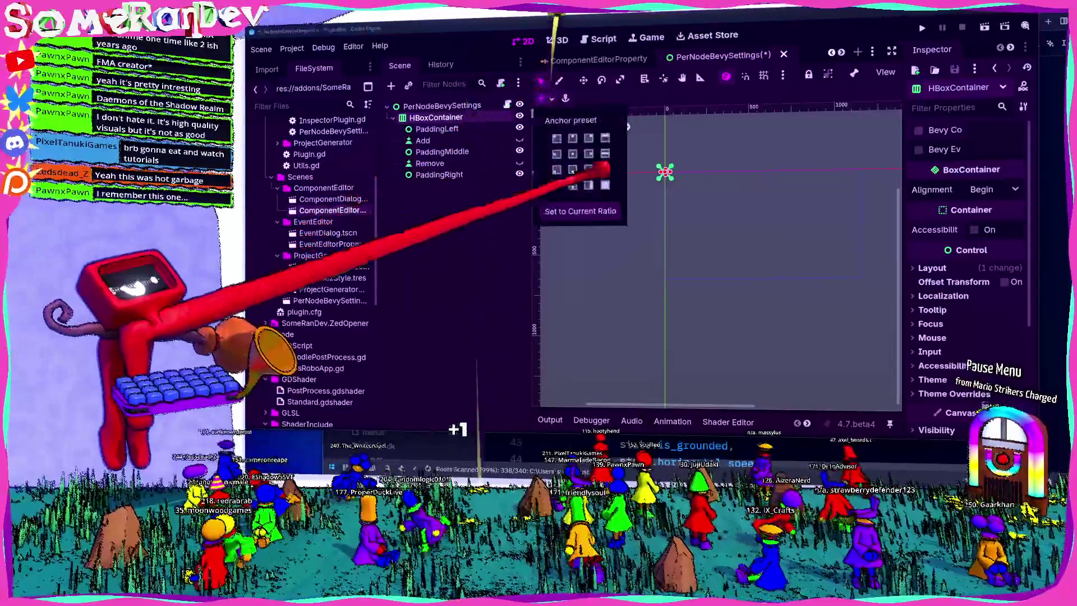
{"action": "left_click", "coordinate": [605, 184]}
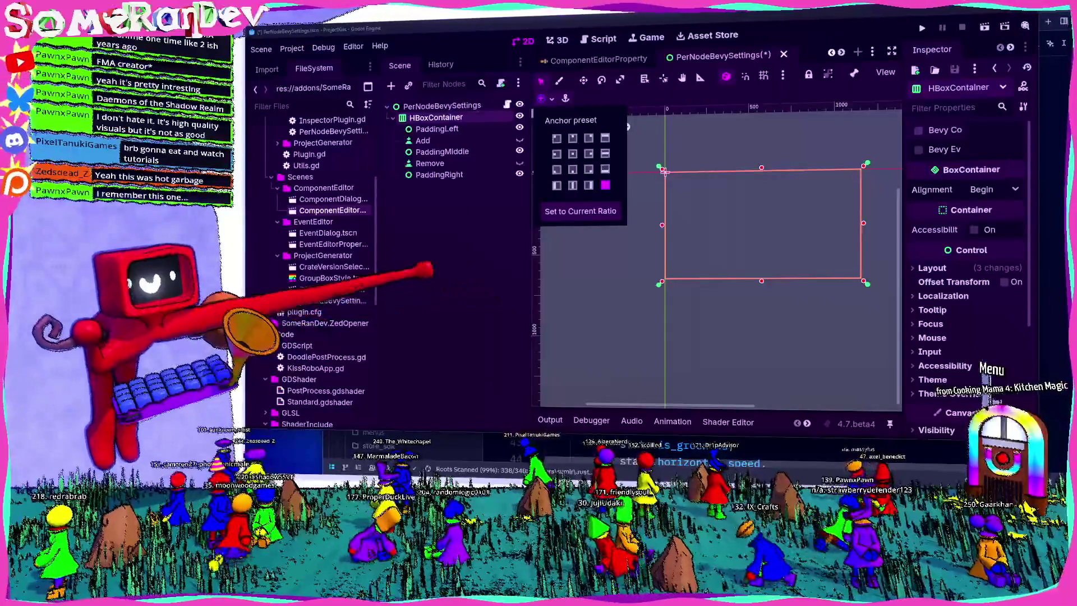
{"action": "key", "text": "Escape"}
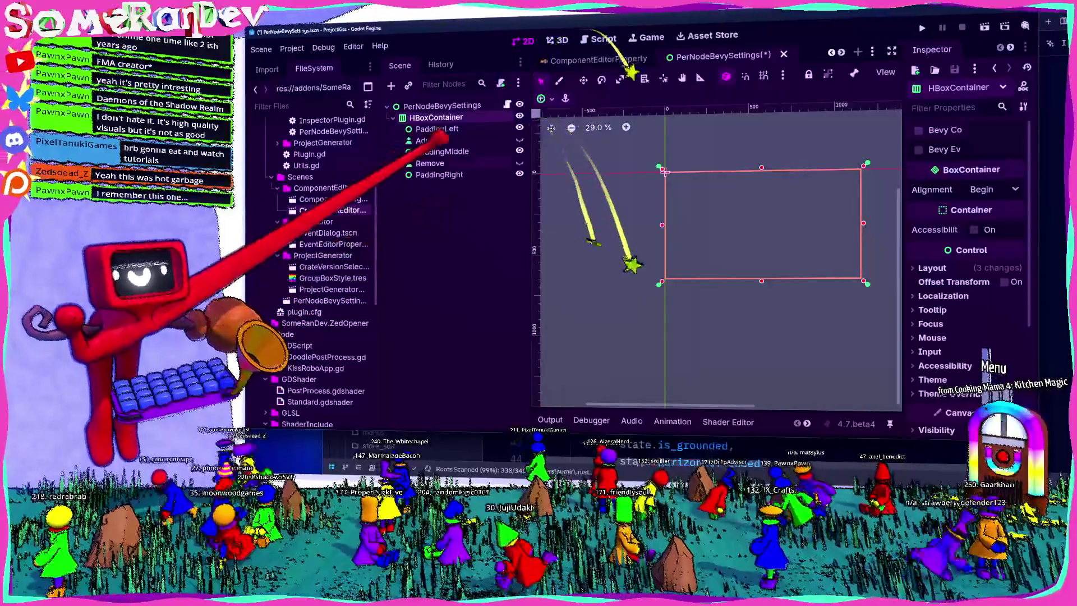
{"action": "left_click", "coordinate": [427, 140]}
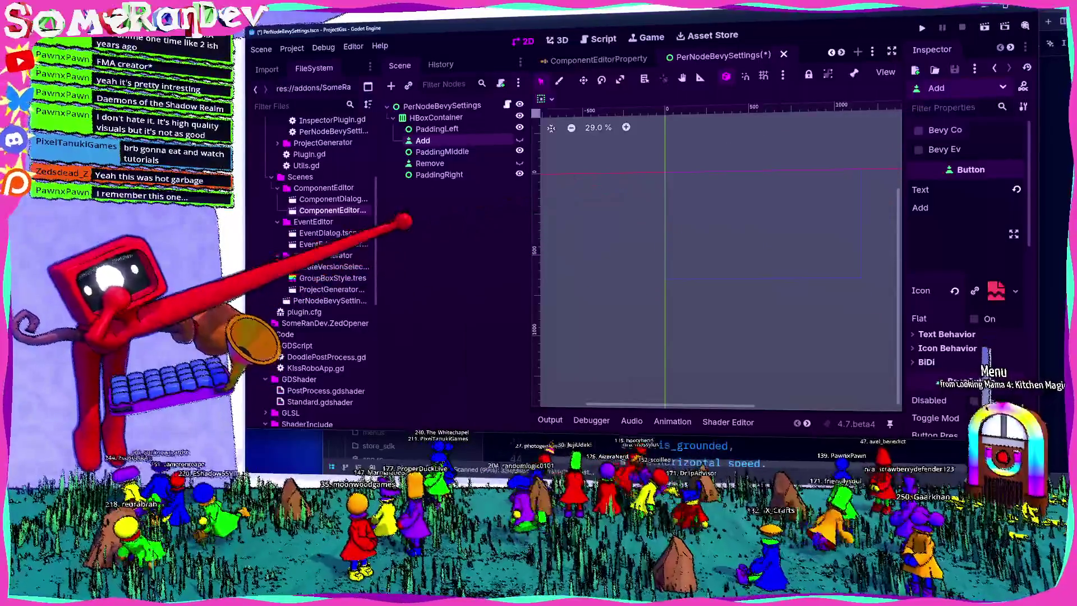
{"action": "left_click", "coordinate": [598, 59]}
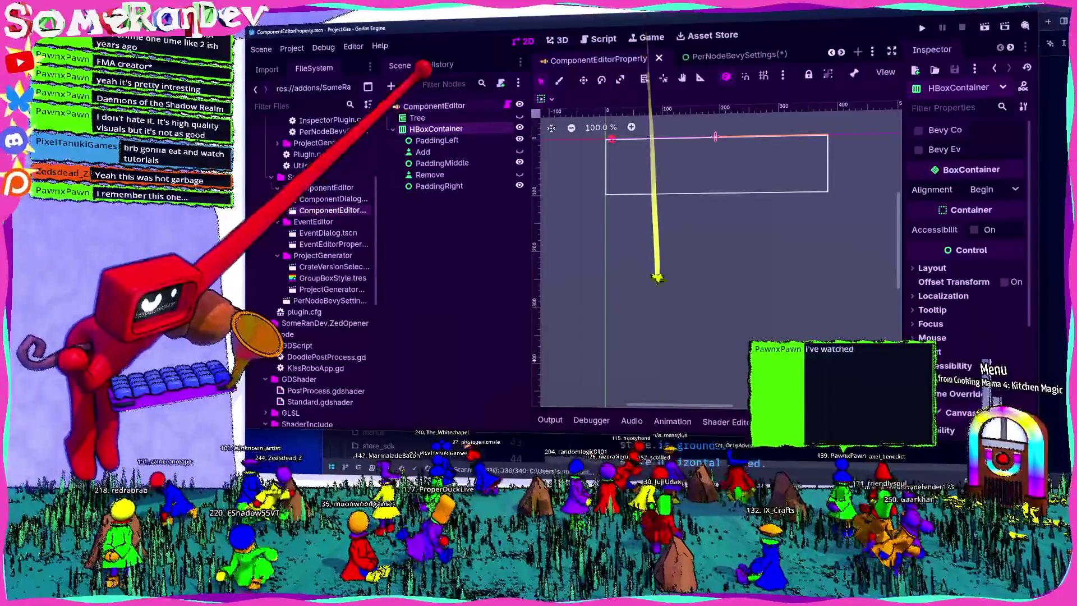
Select the ComponentEditor root, widen the Inspector, and scroll to its EditorProperty settings (Label, Read Only, Checkable)
{"action": "left_click", "coordinate": [440, 106]}
{"action": "left_click_drag", "start_coordinate": [902, 233], "coordinate": [788, 247]}
{"action": "scroll", "coordinate": [892, 301], "scroll_direction": "down", "scroll_amount": 3}
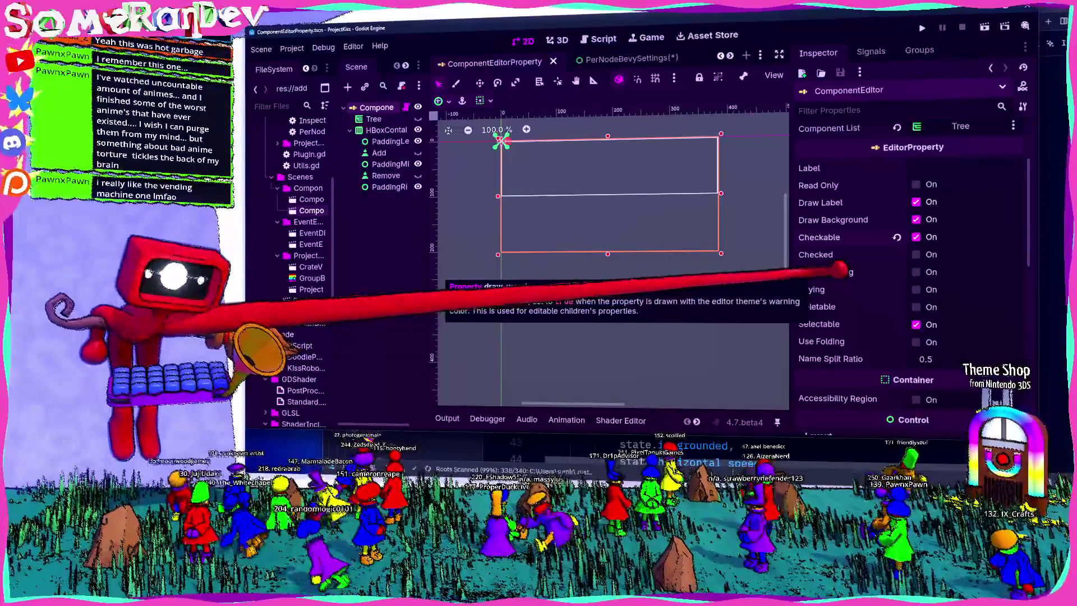
Deselect all nodes, widen the FileSystem, Scene and Inspector docks, and bring the player_animation_state.rs code window forward
{"action": "left_click", "coordinate": [397, 240]}
{"action": "mouse_move", "coordinate": [338, 250]}
{"action": "left_mouse_down"}
{"action": "mouse_move", "coordinate": [366, 146]}
{"action": "mouse_move", "coordinate": [386, 240]}
{"action": "left_mouse_up"}
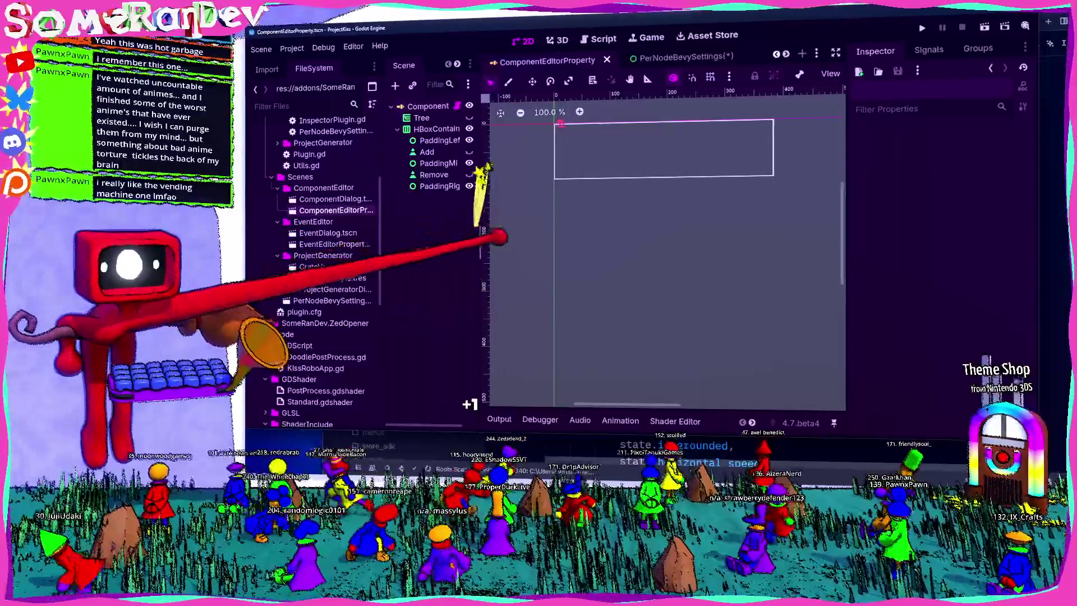
{"action": "left_click_drag", "start_coordinate": [484, 237], "coordinate": [513, 234]}
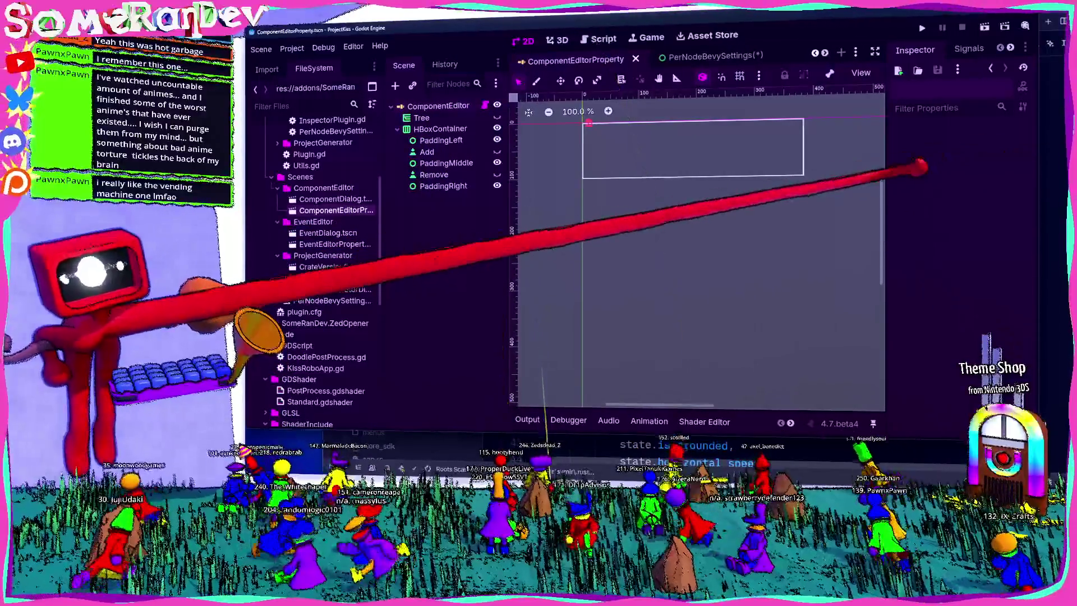
{"action": "left_click_drag", "start_coordinate": [888, 172], "coordinate": [868, 174]}
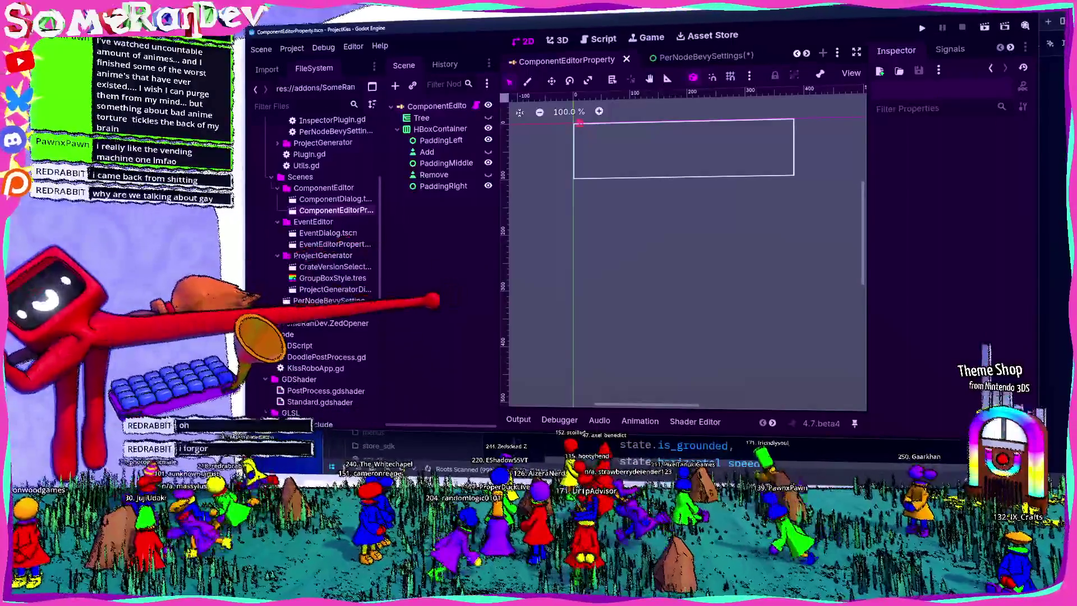
{"action": "left_click", "coordinate": [645, 465]}
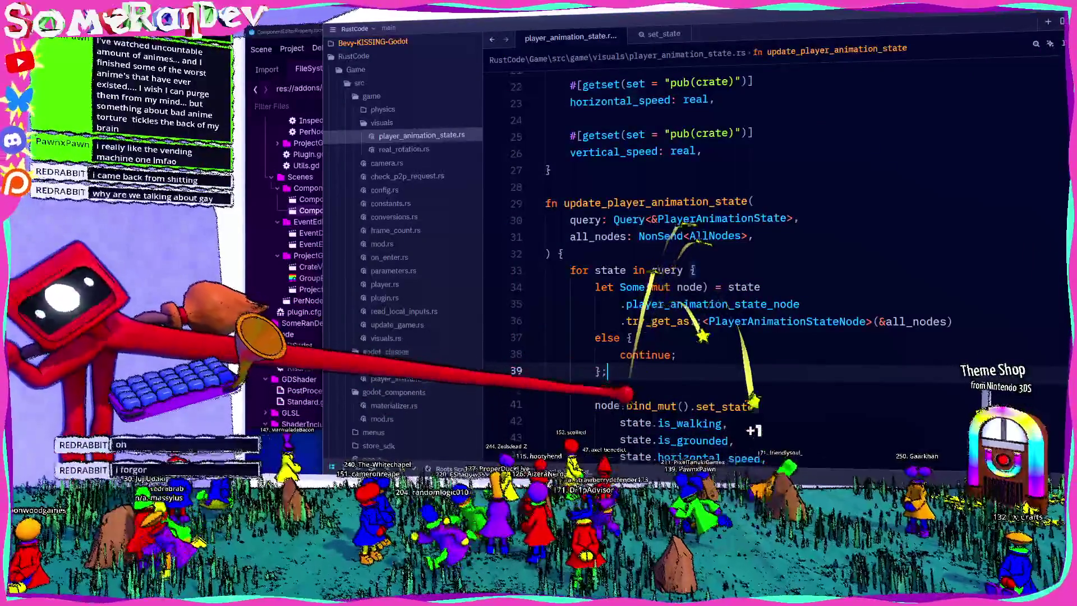
Scroll through player_animation_state.rs, then return to the Godot editor
{"action": "scroll", "coordinate": [730, 281], "scroll_direction": "down", "scroll_amount": 6}
{"action": "scroll", "coordinate": [729, 280], "scroll_direction": "up", "scroll_amount": 7}
{"action": "scroll", "coordinate": [729, 280], "scroll_direction": "up", "scroll_amount": 6}
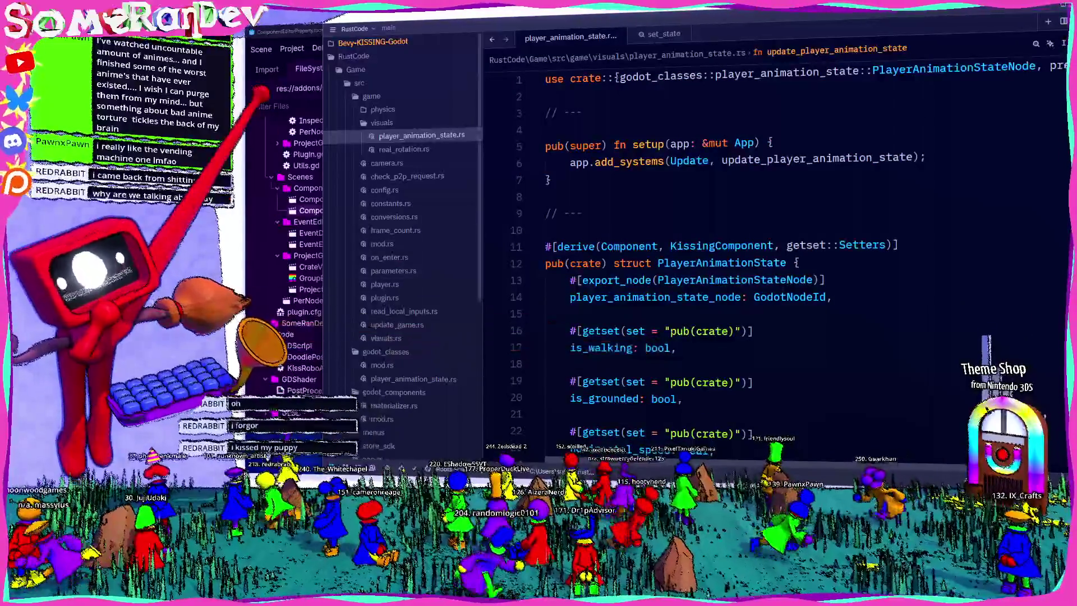
{"action": "key", "text": "alt+Tab"}
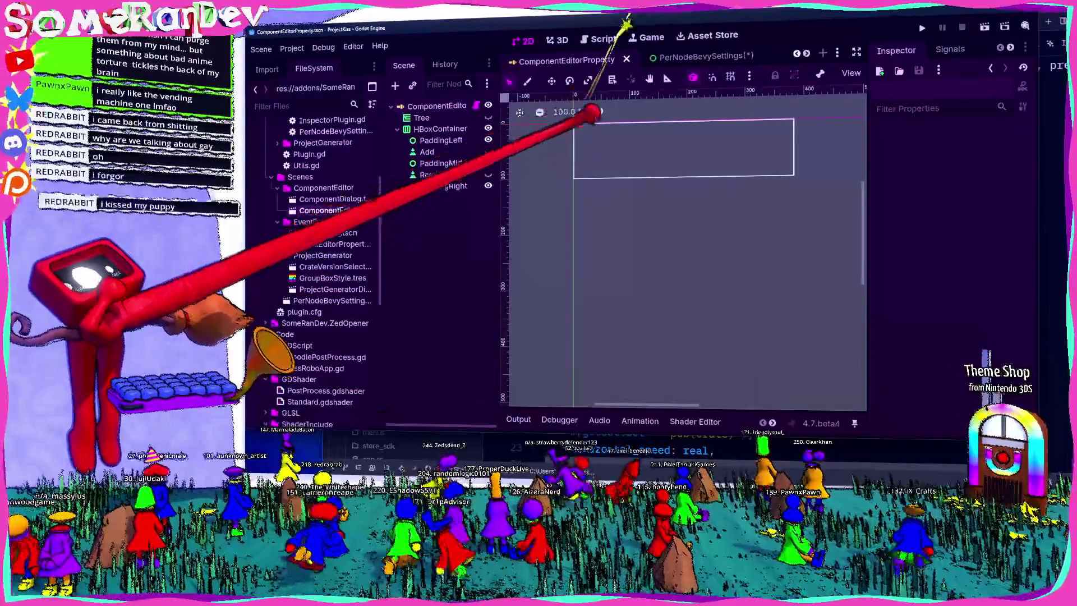
Zoom the 2D viewport, switch to the Script workspace, then go to the PerNodeBevySettings scene tab
{"action": "scroll", "coordinate": [589, 199], "scroll_direction": "up", "scroll_amount": 2}
{"action": "scroll", "coordinate": [589, 199], "scroll_direction": "up", "scroll_amount": 4}
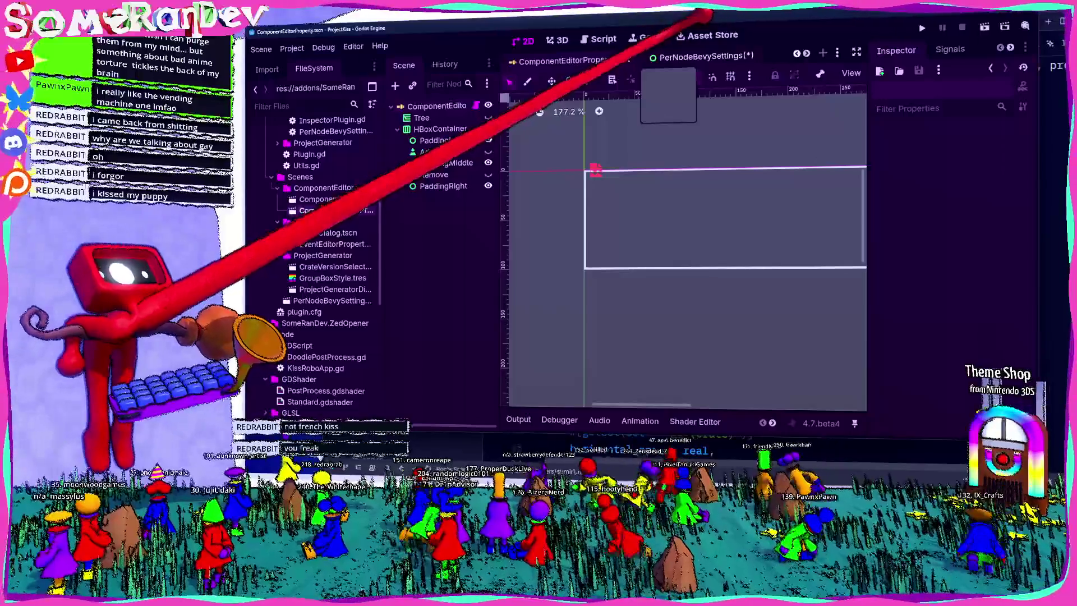
{"action": "left_click", "coordinate": [599, 39]}
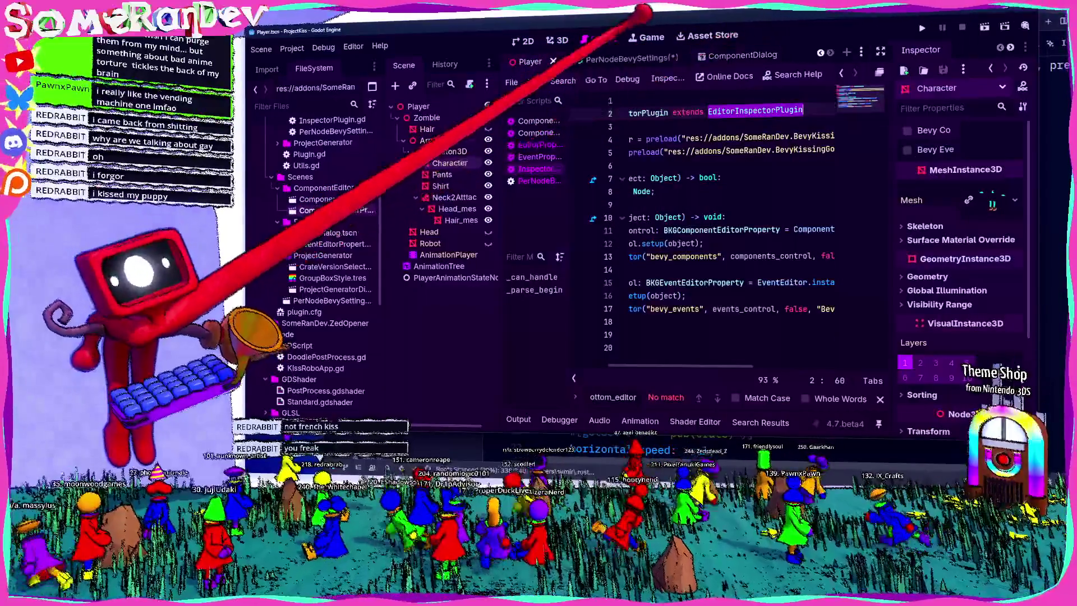
{"action": "left_click", "coordinate": [623, 58]}
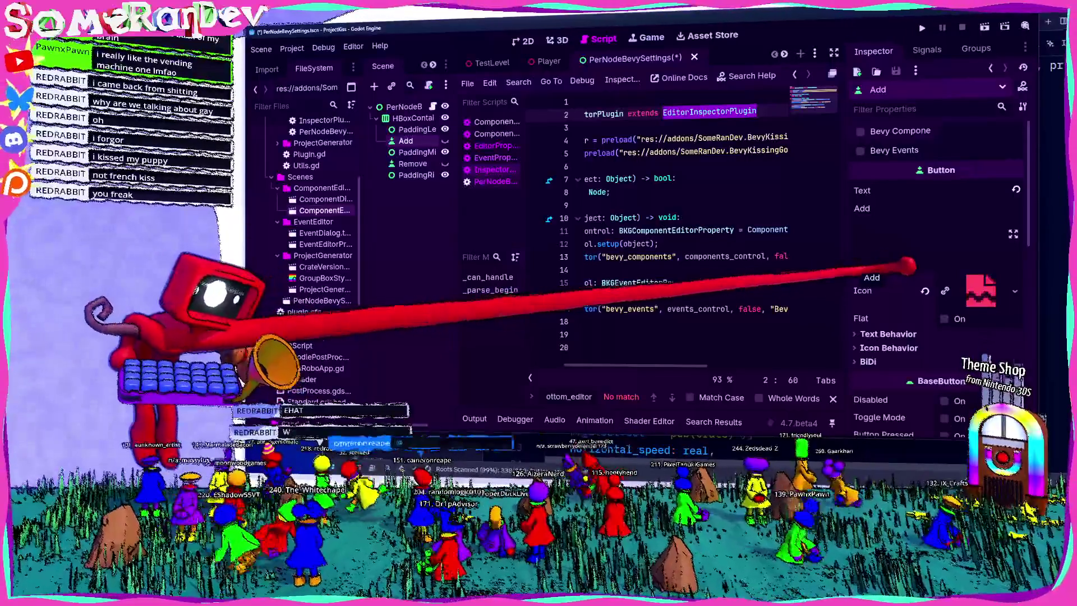
{"action": "scroll", "coordinate": [903, 261], "scroll_direction": "down", "scroll_amount": 3}
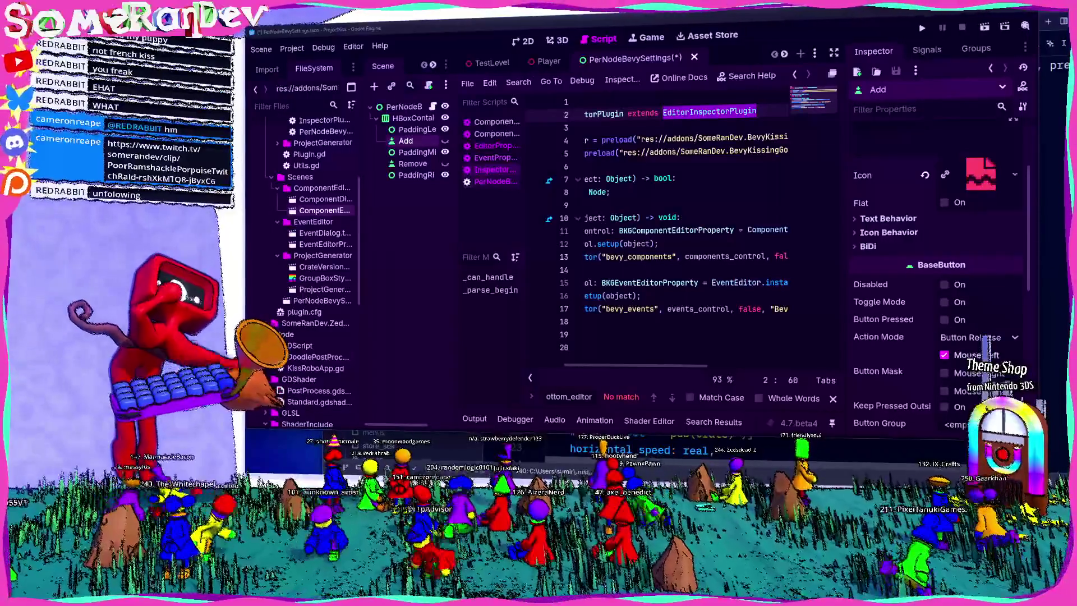
{"action": "left_click", "coordinate": [585, 270]}
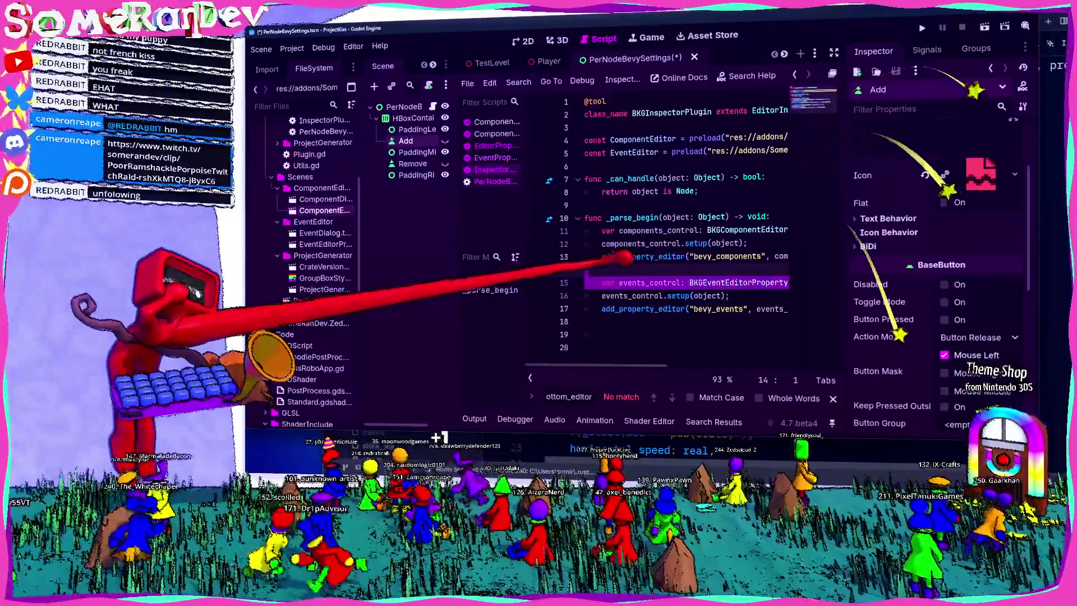
Delete the trailing blank lines so the inspector plugin script ends at line 18, and save
{"action": "left_click", "coordinate": [585, 335]}
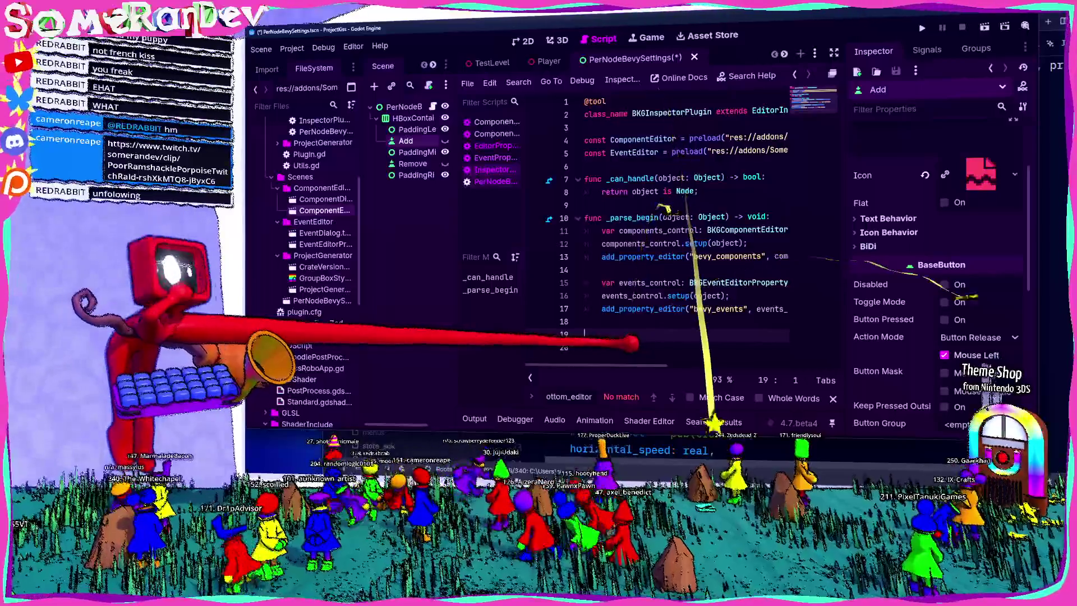
{"action": "key", "text": "BackSpace"}
{"action": "key", "text": "BackSpace"}
{"action": "key", "text": "ctrl+s"}
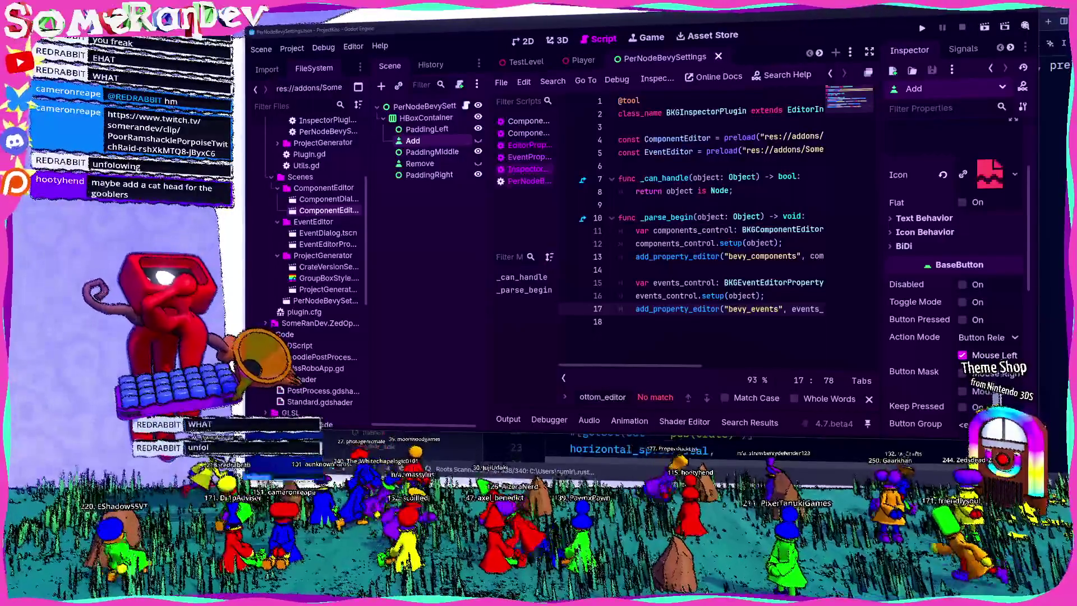
{"action": "key", "text": "alt+Tab"}
Add 'cat' after squid and 'dog' below rabbit head in the TODO heads list, then minimize Notepad
{"action": "type", "text": "cat"}
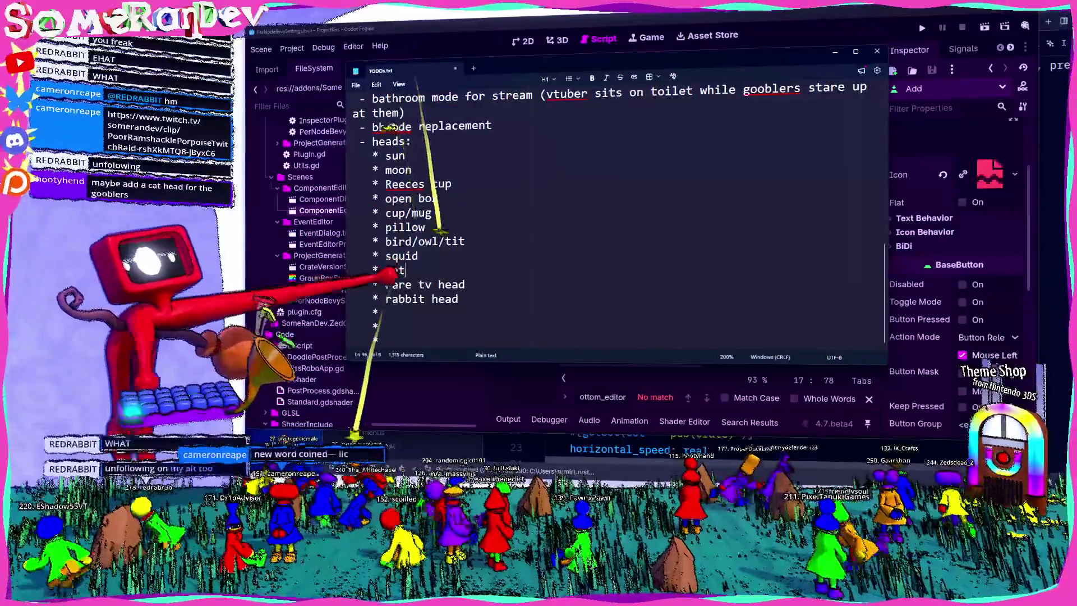
{"action": "left_click", "coordinate": [382, 312]}
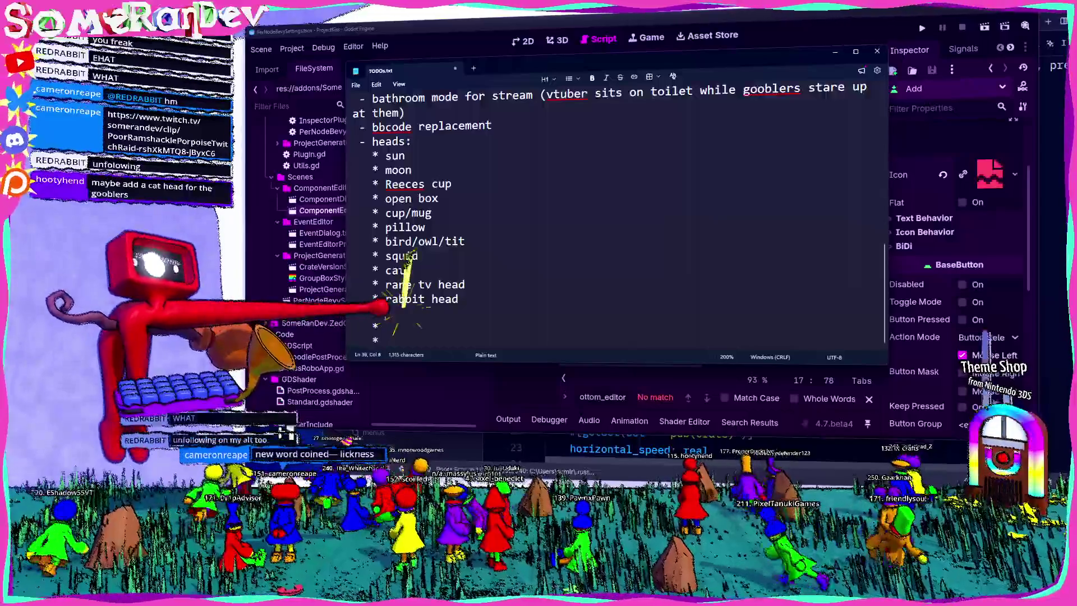
{"action": "type", "text": "dog"}
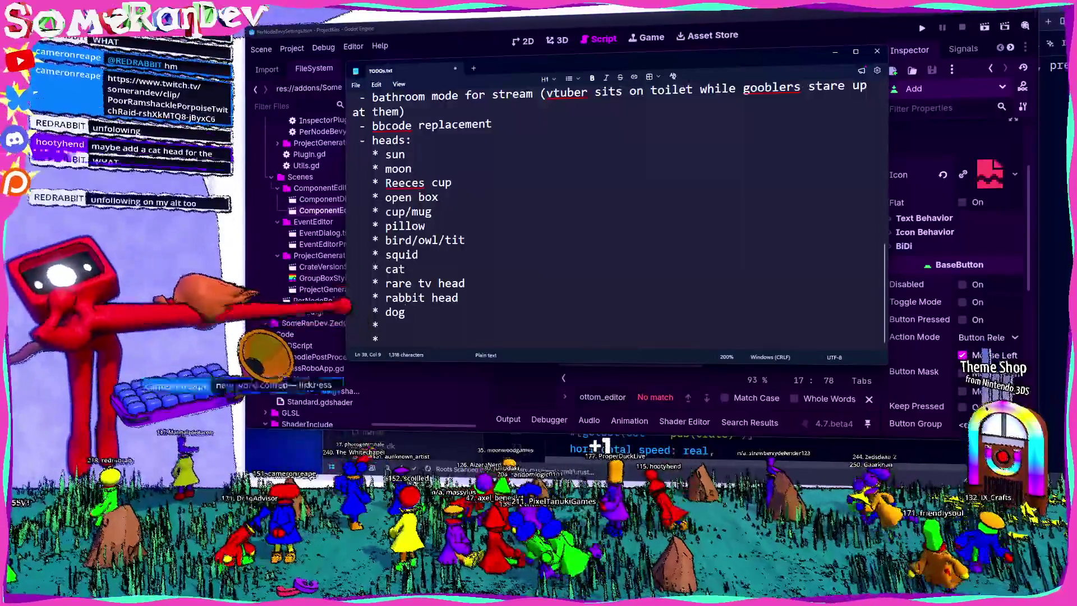
{"action": "key", "text": "Up"}
{"action": "key", "text": "Up"}
{"action": "key", "text": "Up"}
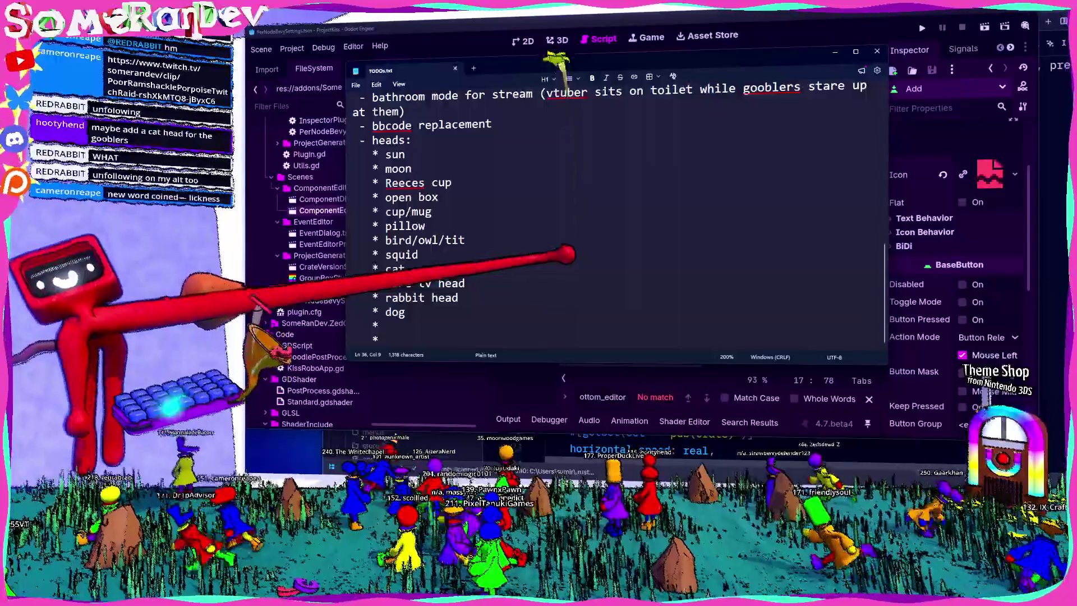
{"action": "left_click", "coordinate": [835, 51]}
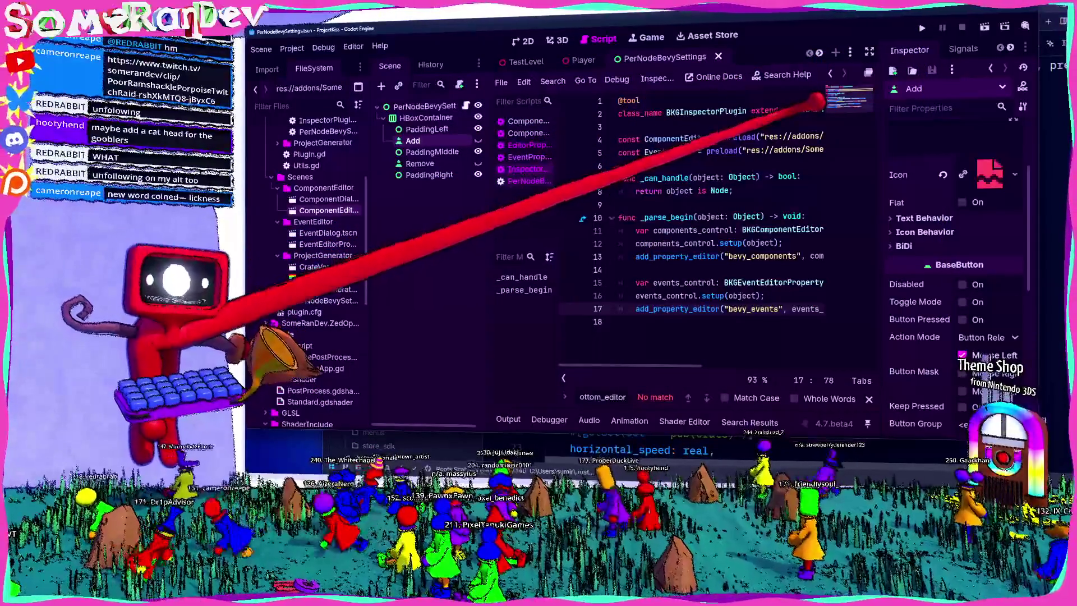
Close the resource preview popup and place the caret on empty line 18 of the plugin script
{"action": "mouse_move", "coordinate": [812, 107]}
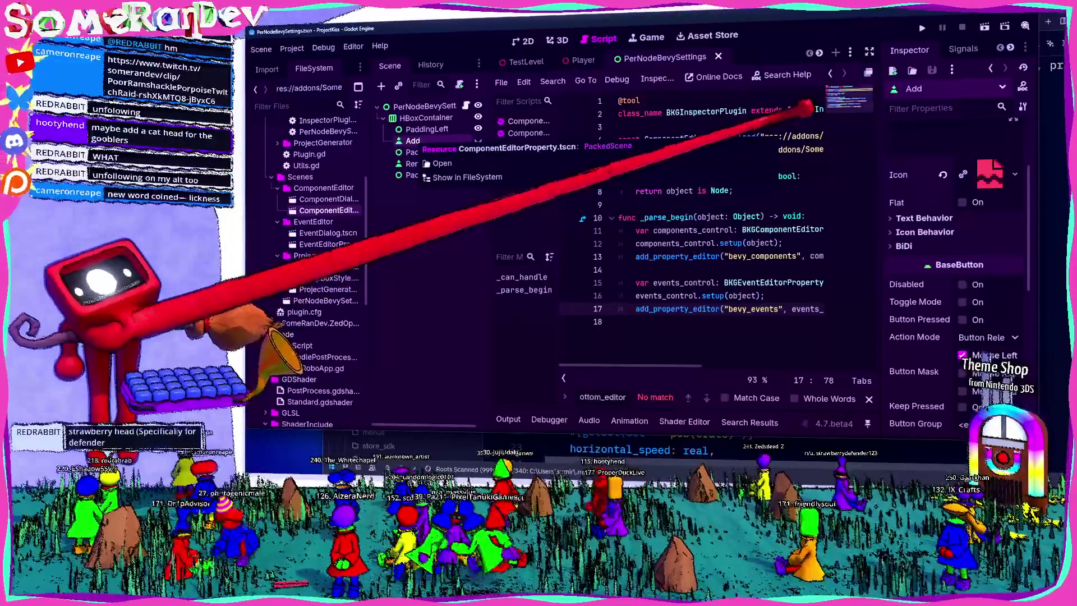
{"action": "left_click", "coordinate": [661, 270]}
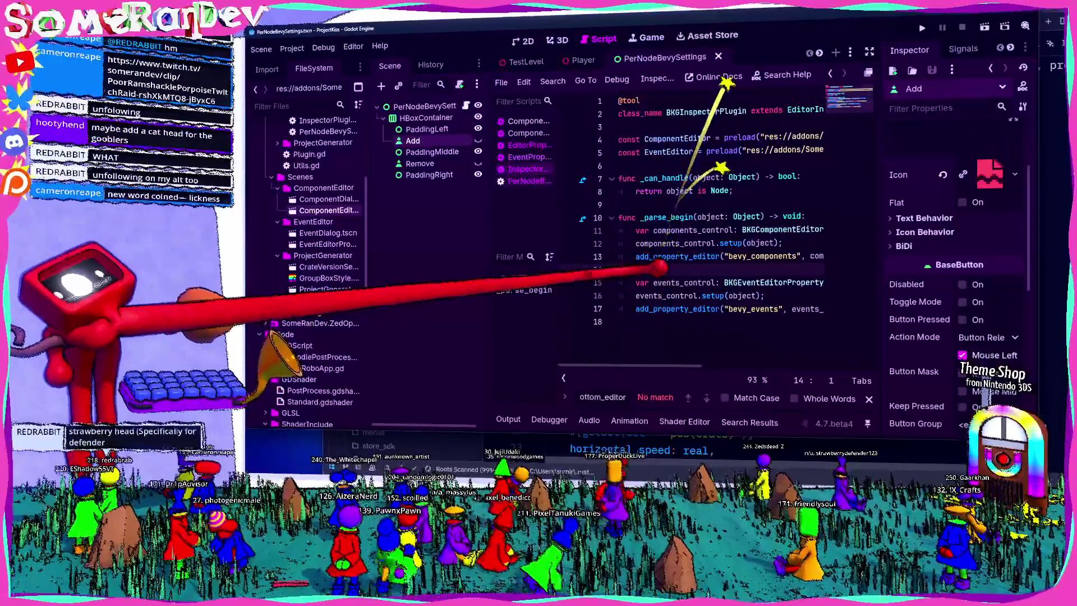
{"action": "left_click", "coordinate": [687, 327]}
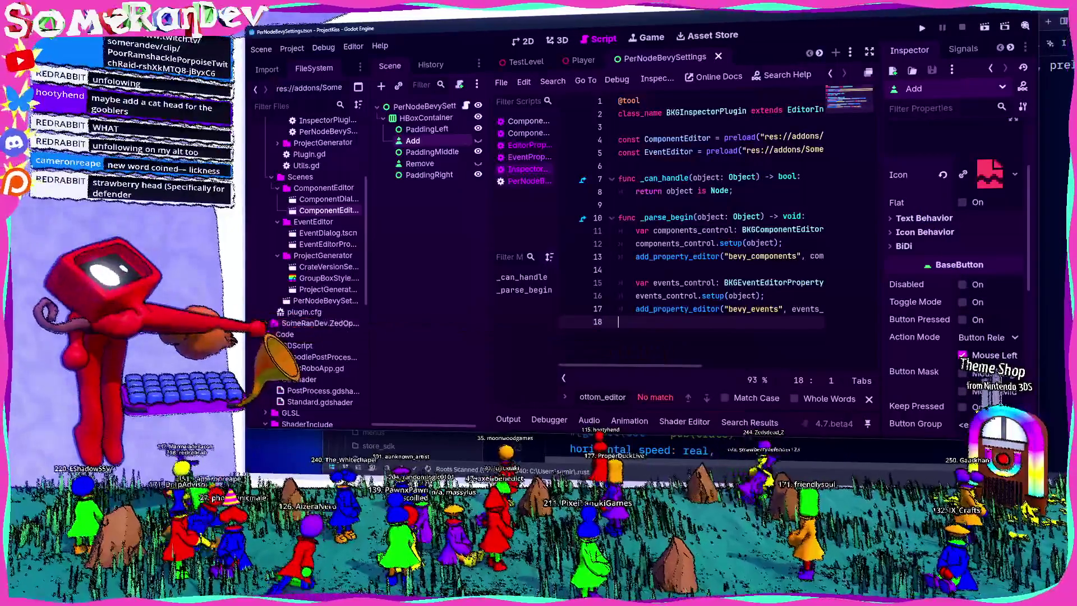
In the TODO notes, add a new 'strawberry' bullet under dog
{"action": "key", "text": "alt+Tab"}
{"action": "type", "text": "dog"}
{"action": "key", "text": "Return"}
{"action": "type", "text": "trawberry"}
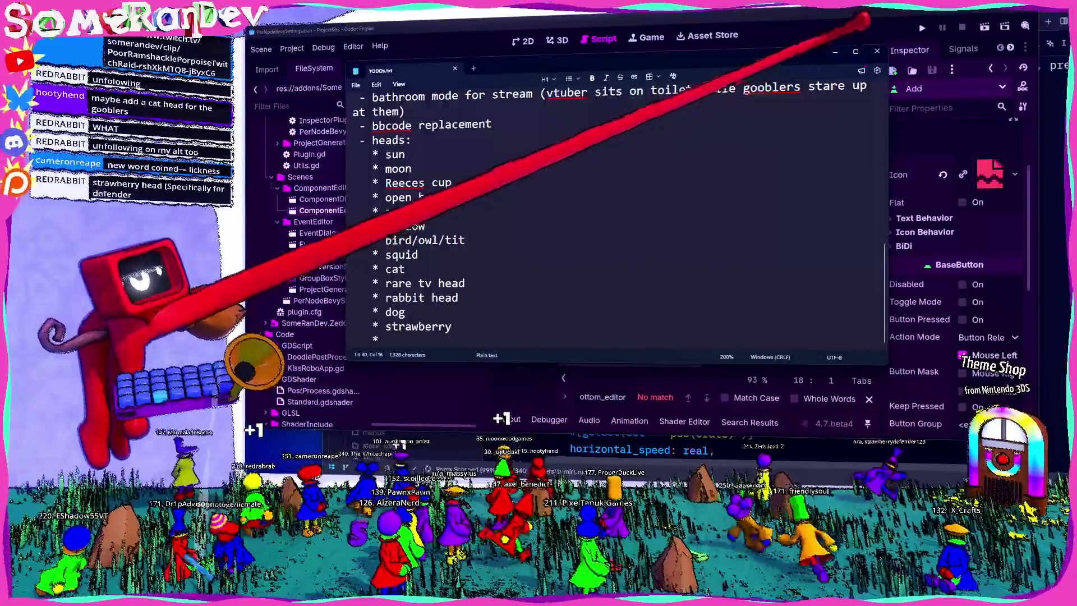
Replace the empty bullet below strawberry with 'profile picture (flat billboard 2d)', then minimize Notepad
{"action": "left_click", "coordinate": [835, 51]}
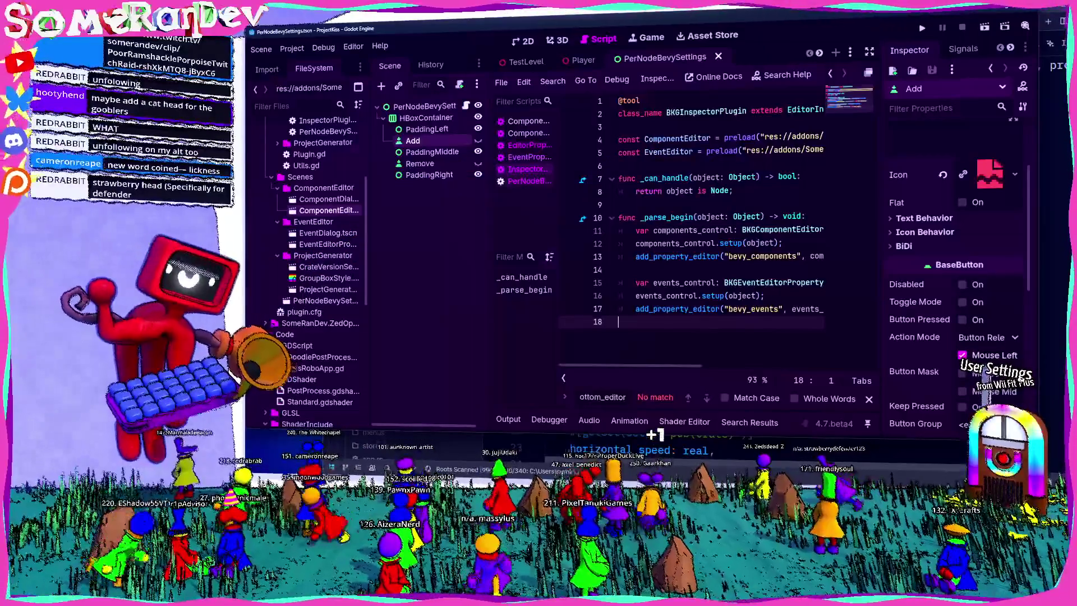
{"action": "key", "text": "alt+Tab"}
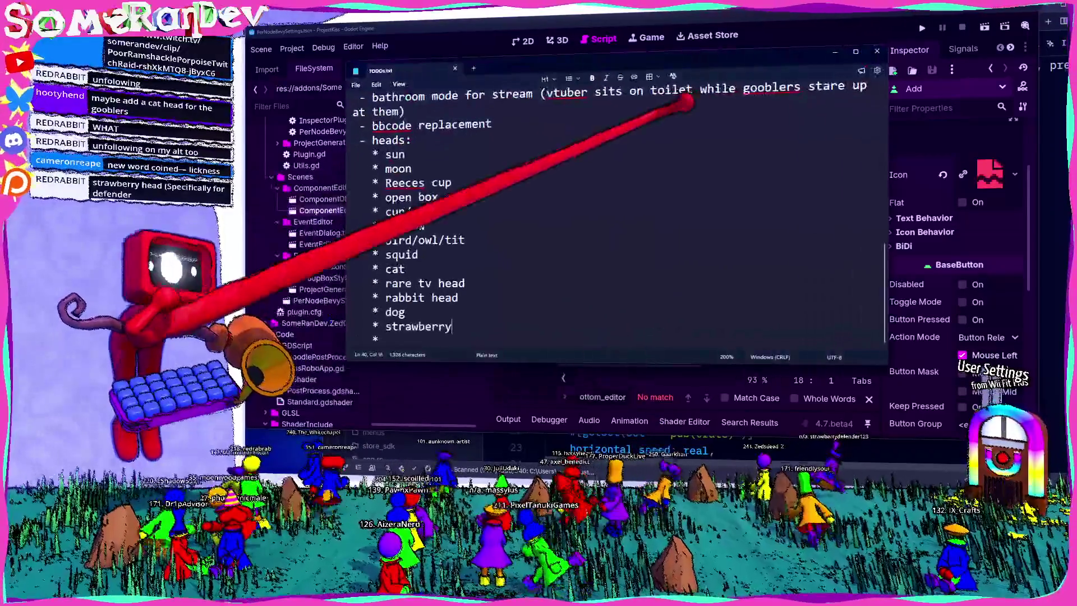
{"action": "scroll", "coordinate": [501, 160], "scroll_direction": "up", "scroll_amount": 10}
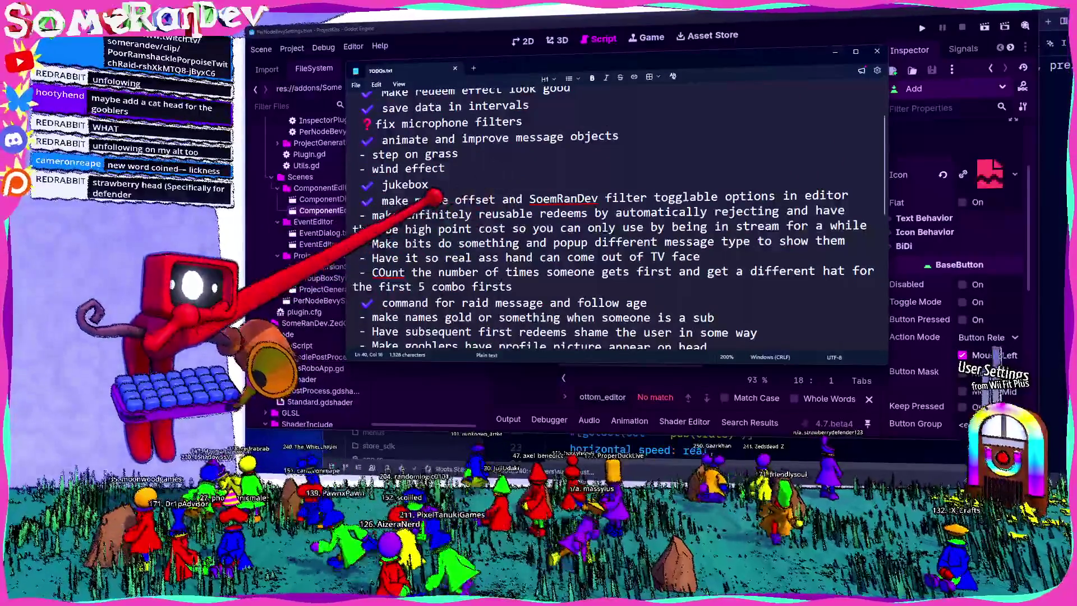
{"action": "scroll", "coordinate": [408, 255], "scroll_direction": "down", "scroll_amount": 8}
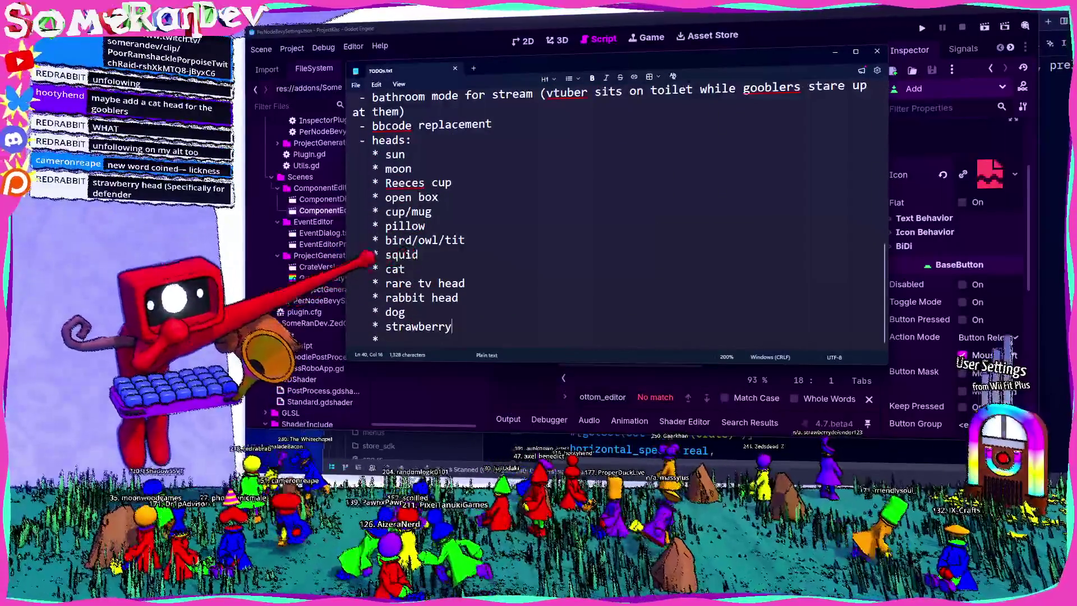
{"action": "key", "text": "BackSpace"}
{"action": "key", "text": "Down"}
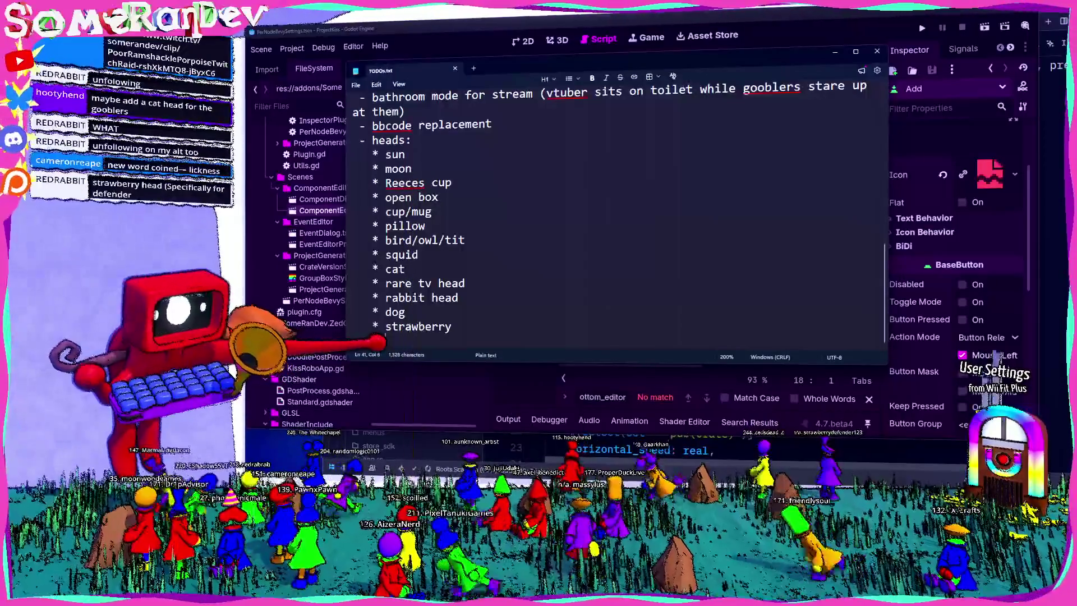
{"action": "type", "text": "ofile picture "}
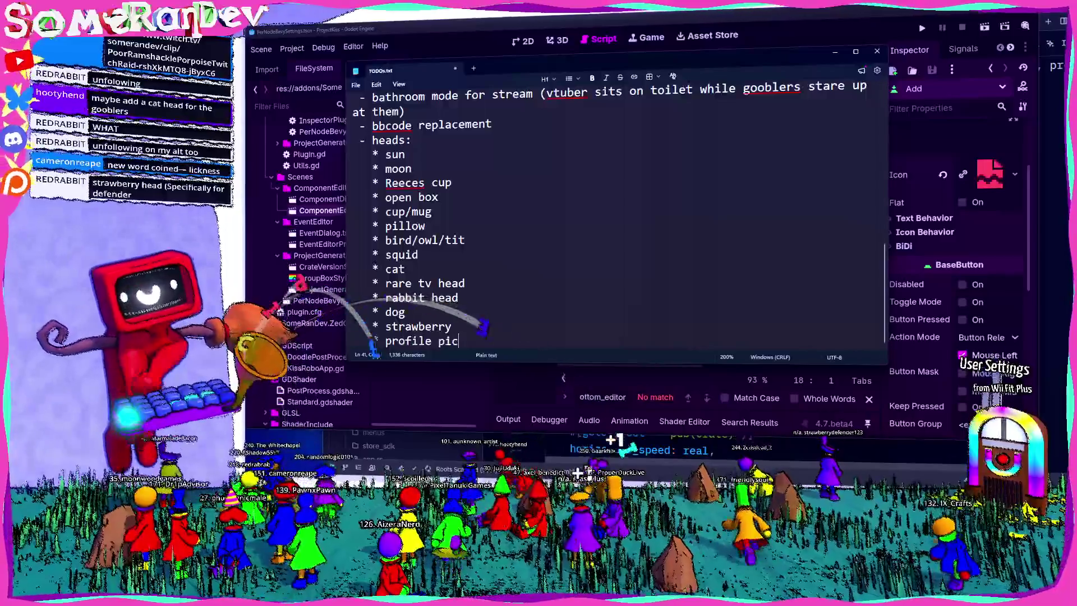
{"action": "type", "text": "(flat"}
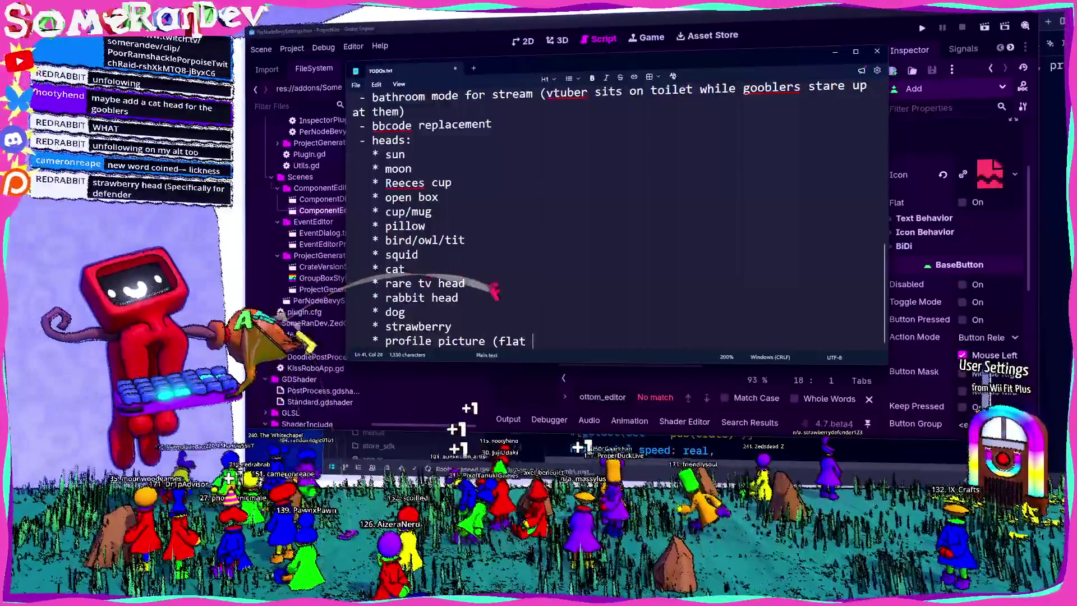
{"action": "key", "text": "BackSpace"}
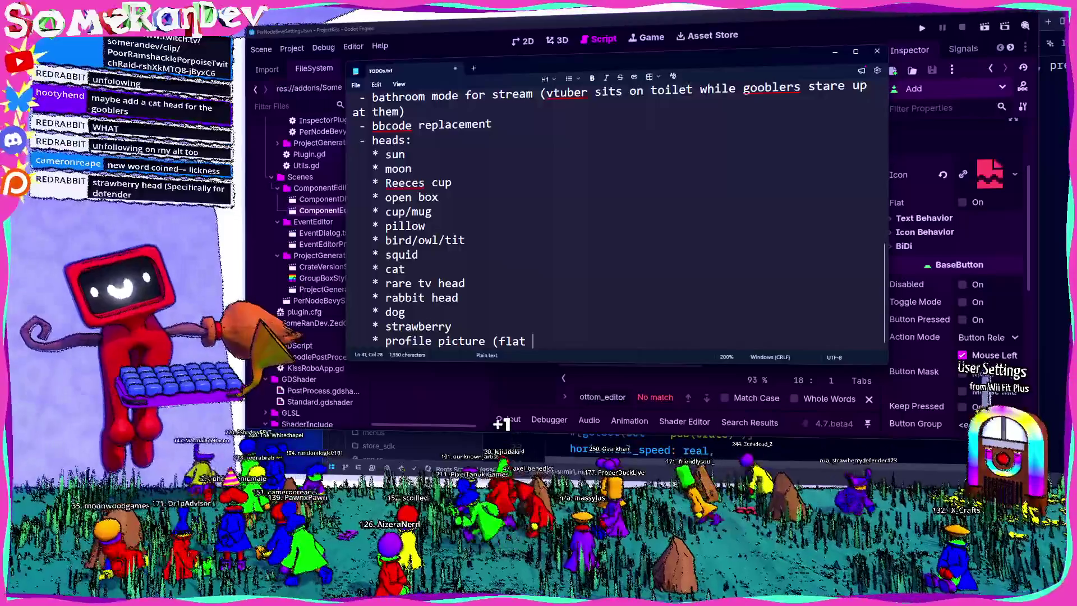
{"action": "type", "text": "illboard 2d"}
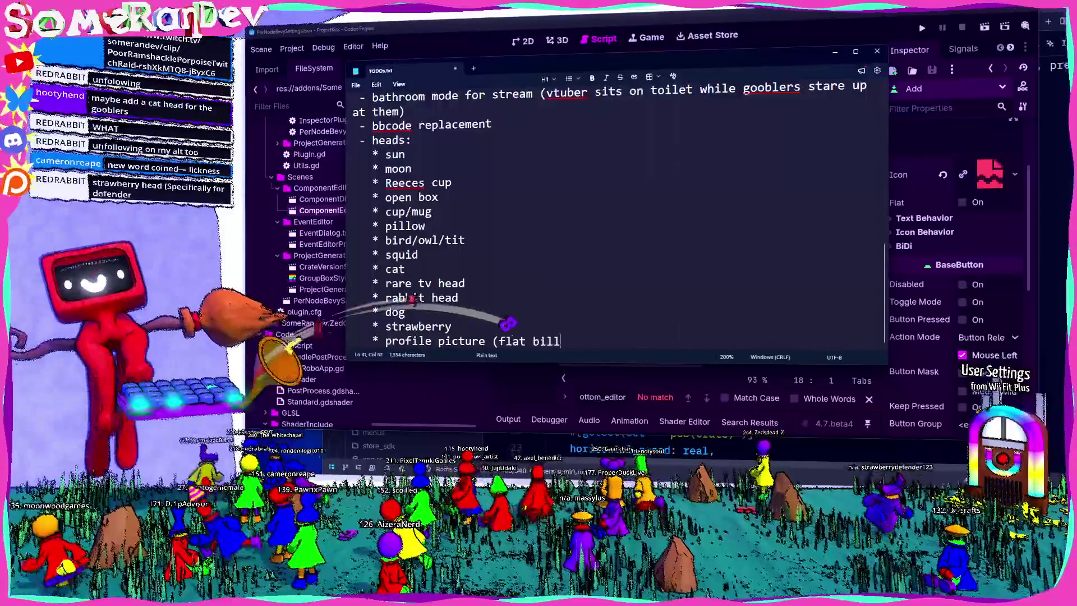
{"action": "type", "text": ")"}
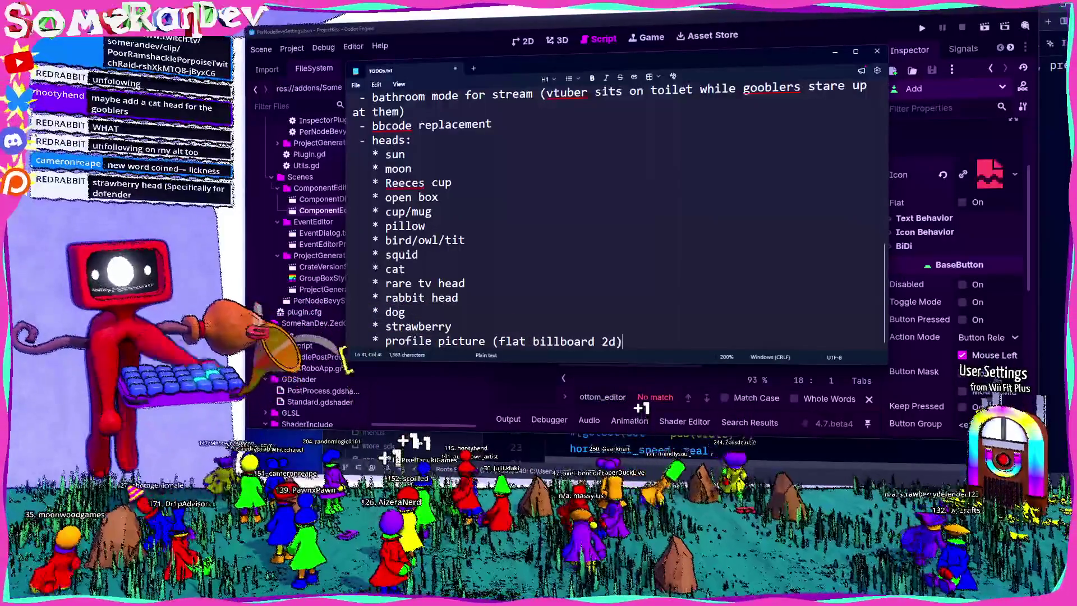
{"action": "left_click", "coordinate": [651, 58]}
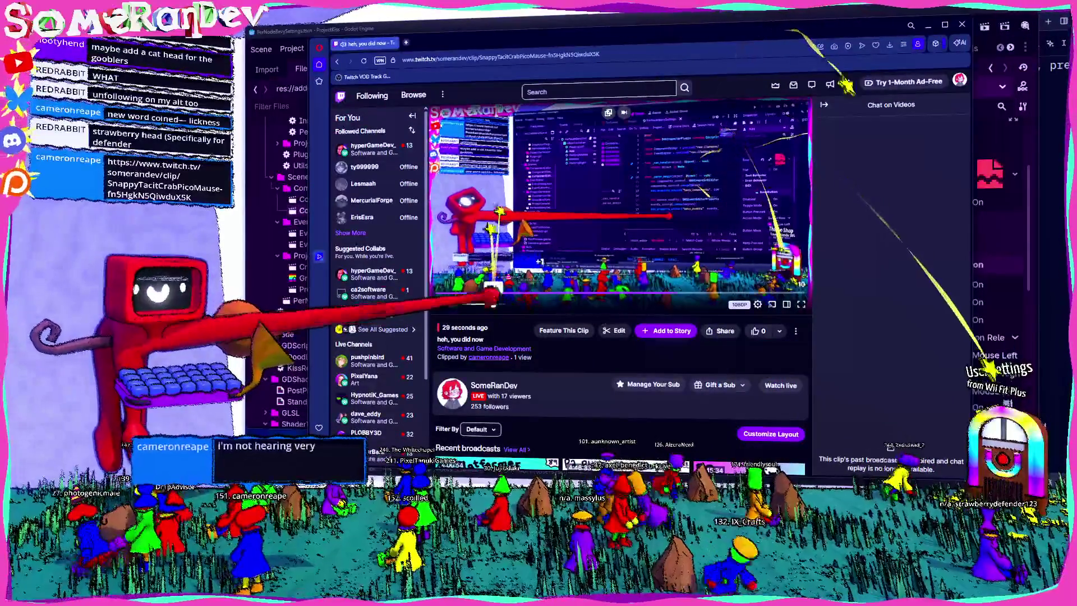
Close the browser window showing the Twitch clip 'heh, you did now'
{"action": "left_click", "coordinate": [962, 24]}
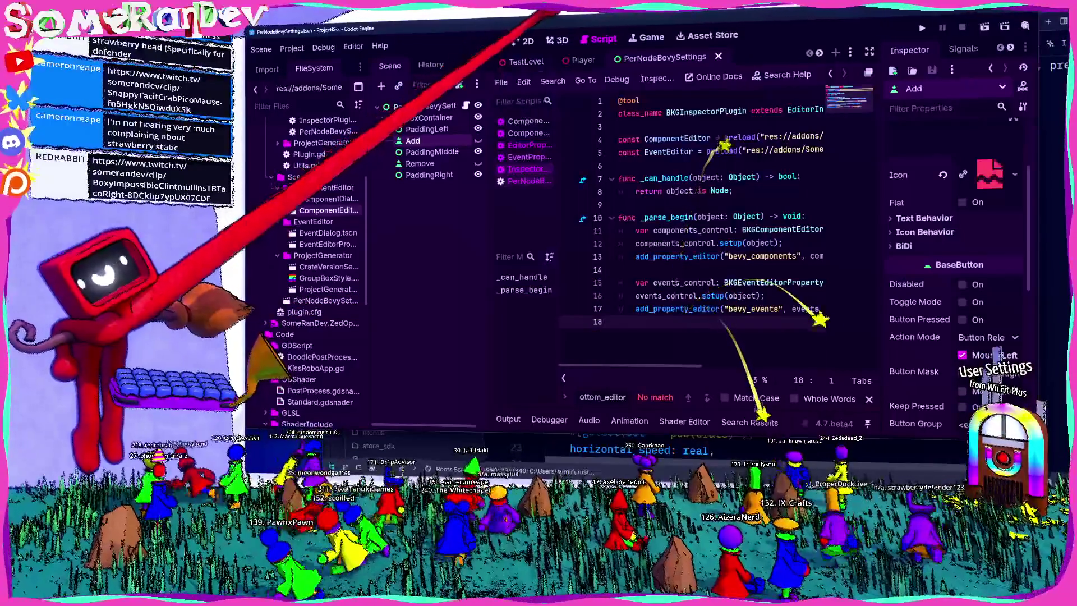
Delete the HBoxContainer node and its child buttons from the PerNodeBevySettings scene
{"action": "left_click", "coordinate": [557, 40]}
{"action": "left_click", "coordinate": [524, 40]}
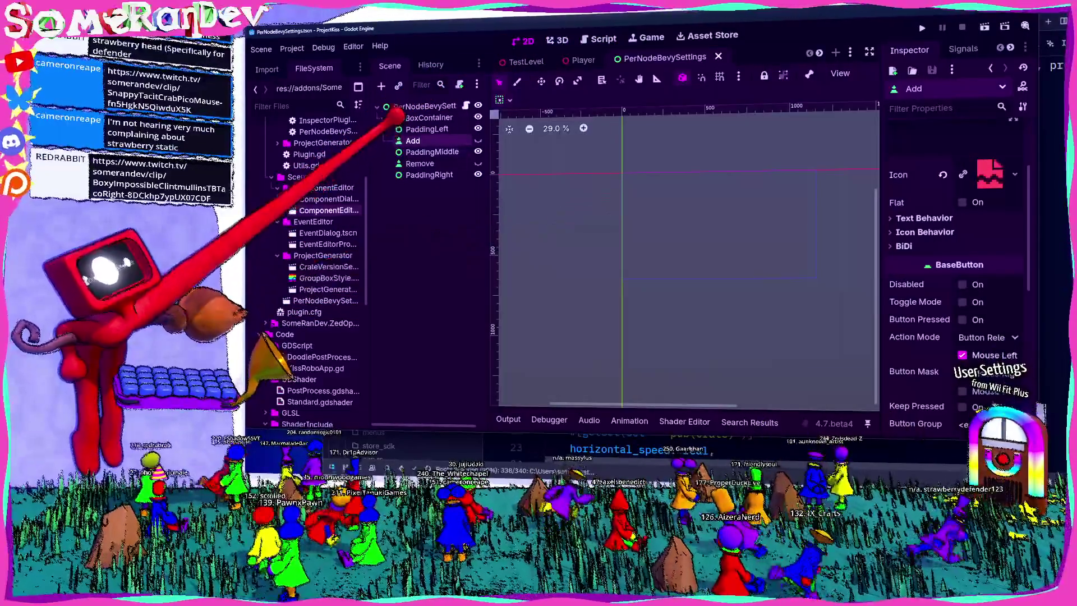
{"action": "left_click", "coordinate": [412, 117]}
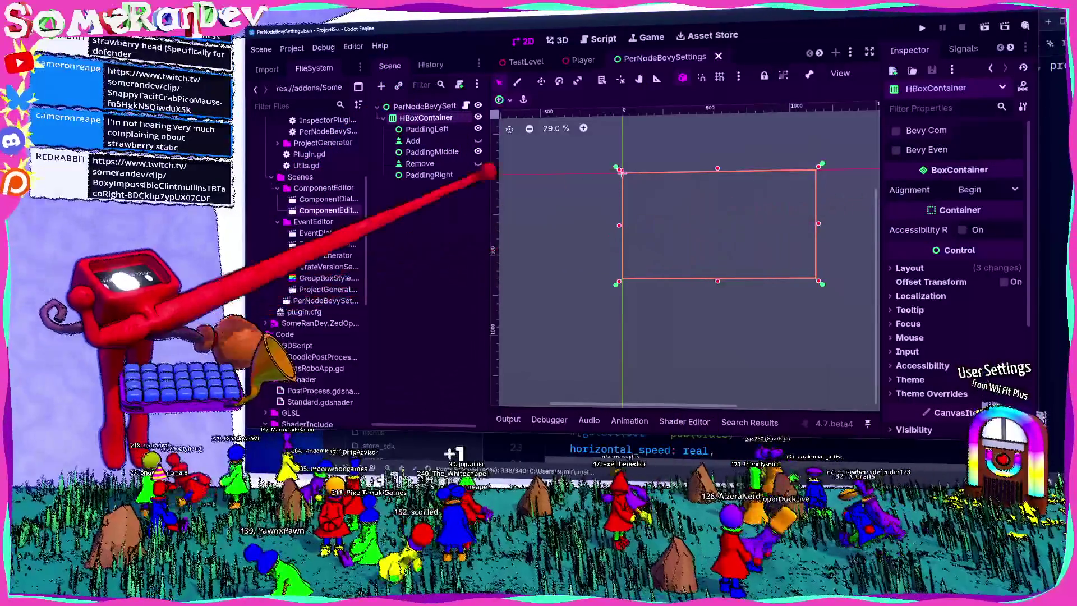
{"action": "key", "text": "Delete"}
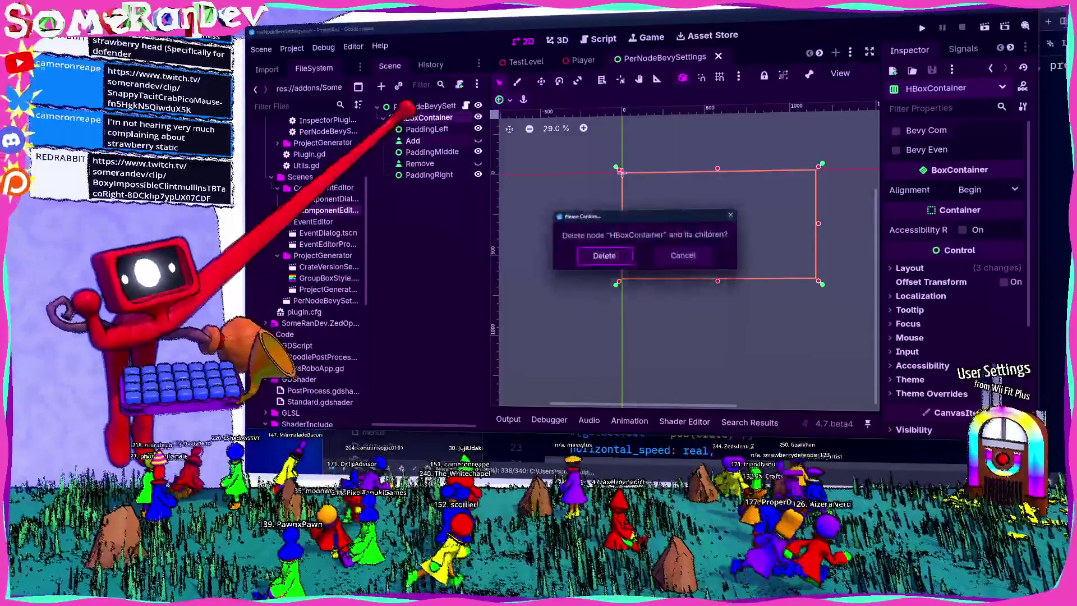
{"action": "key", "text": "Return"}
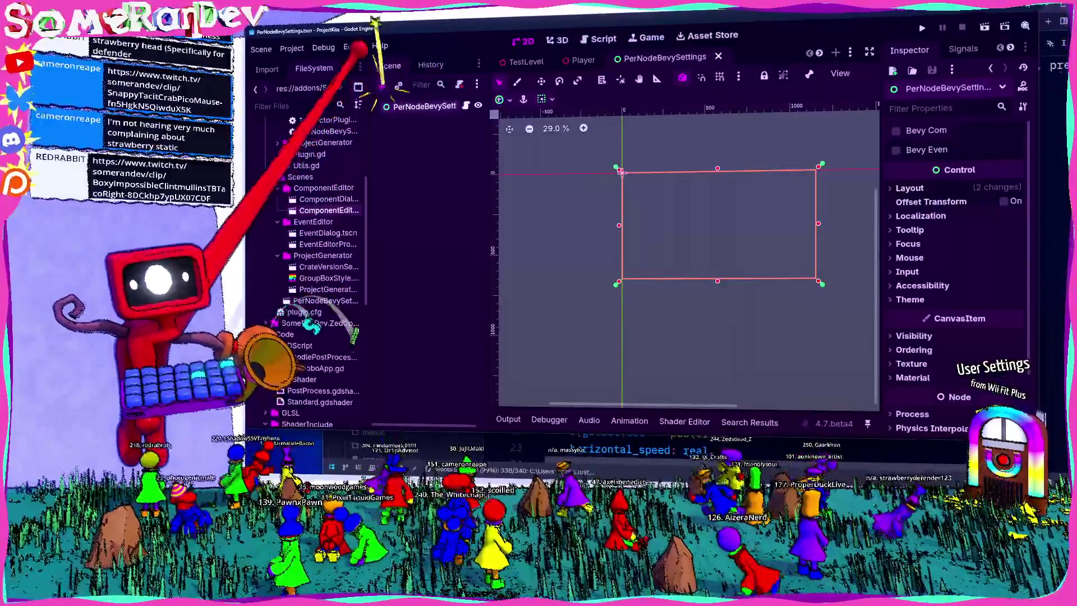
{"action": "key", "text": "ctrl+a"}
{"action": "type", "text": "node"}
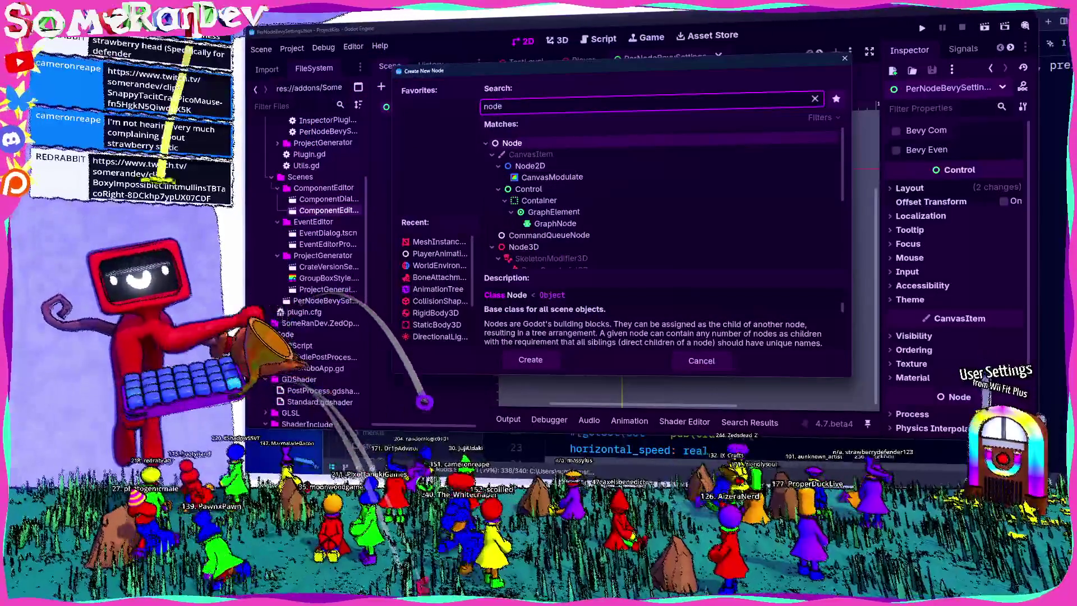
{"action": "scroll", "coordinate": [662, 202], "scroll_direction": "down", "scroll_amount": 5}
{"action": "key", "text": "ctrl+a"}
{"action": "type", "text": "editornode"}
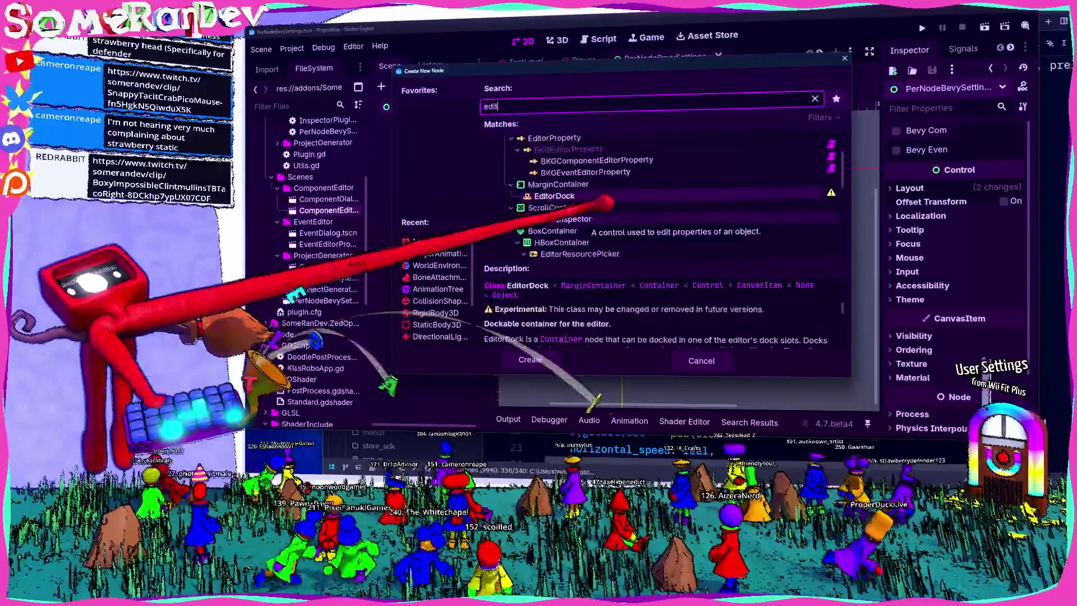
{"action": "left_click", "coordinate": [844, 58]}
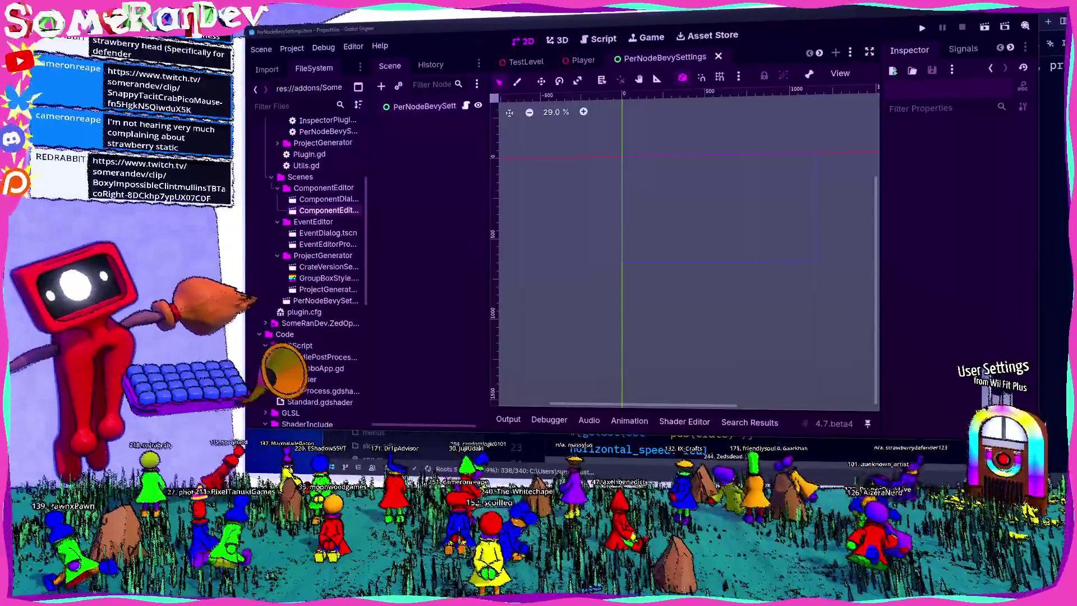
{"action": "key", "text": "alt+Tab"}
Search 'editor property add node selector' in a new tab and open the Godot EditorProperty docs
{"action": "key", "text": "ctrl+t"}
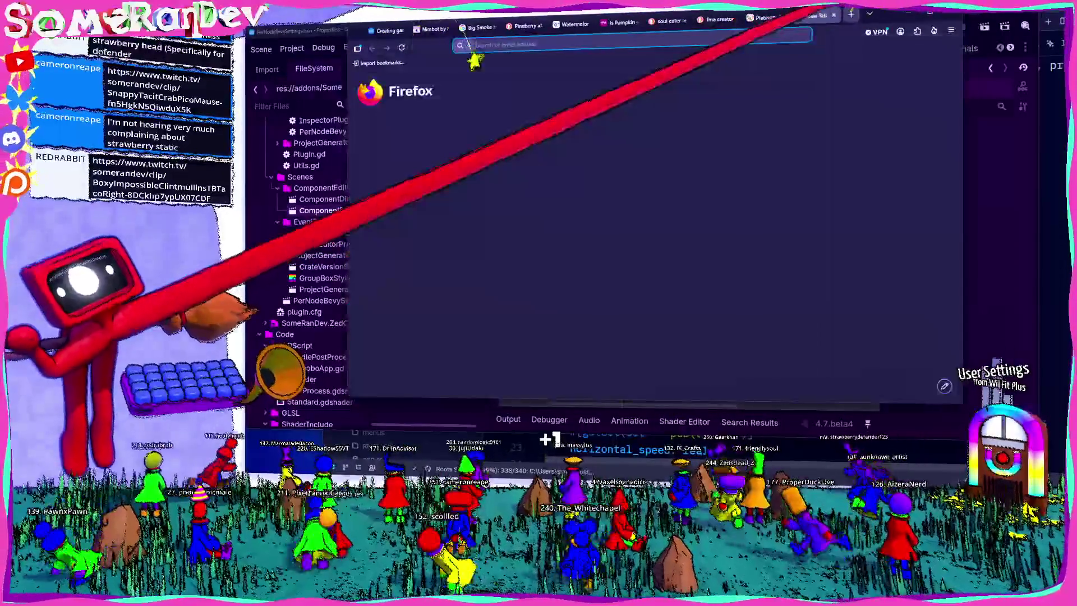
{"action": "type", "text": "editor pr"}
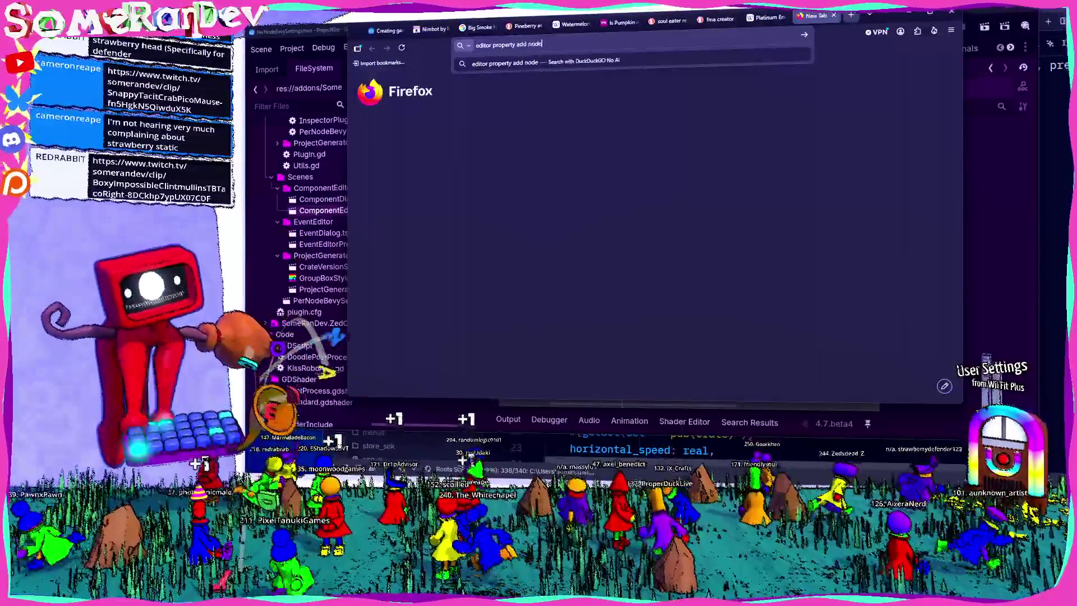
{"action": "type", "text": "oper"}
{"action": "key", "text": "Return"}
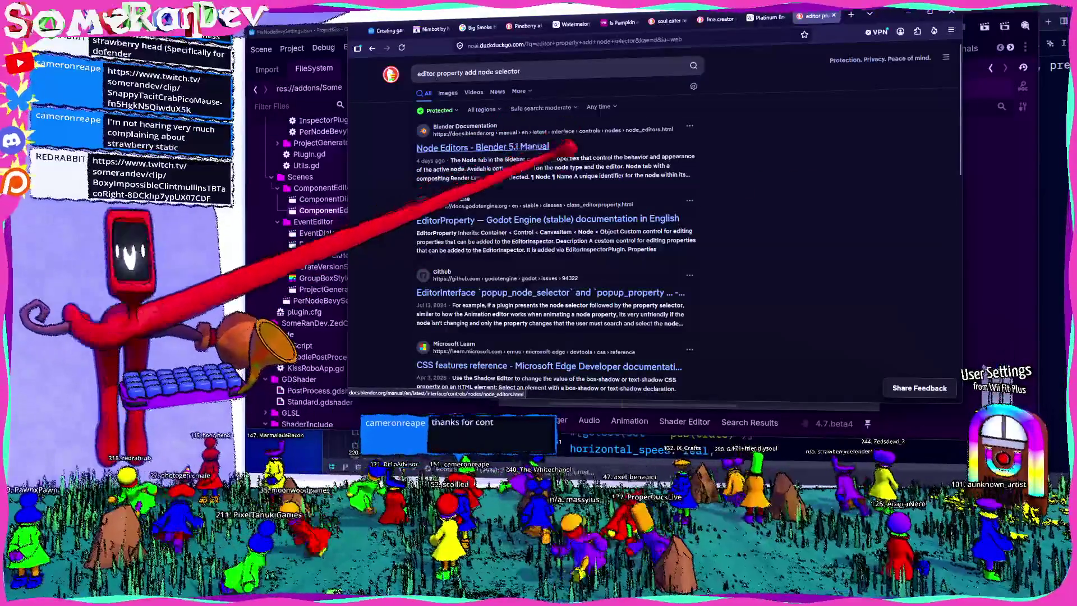
{"action": "left_click", "coordinate": [547, 213]}
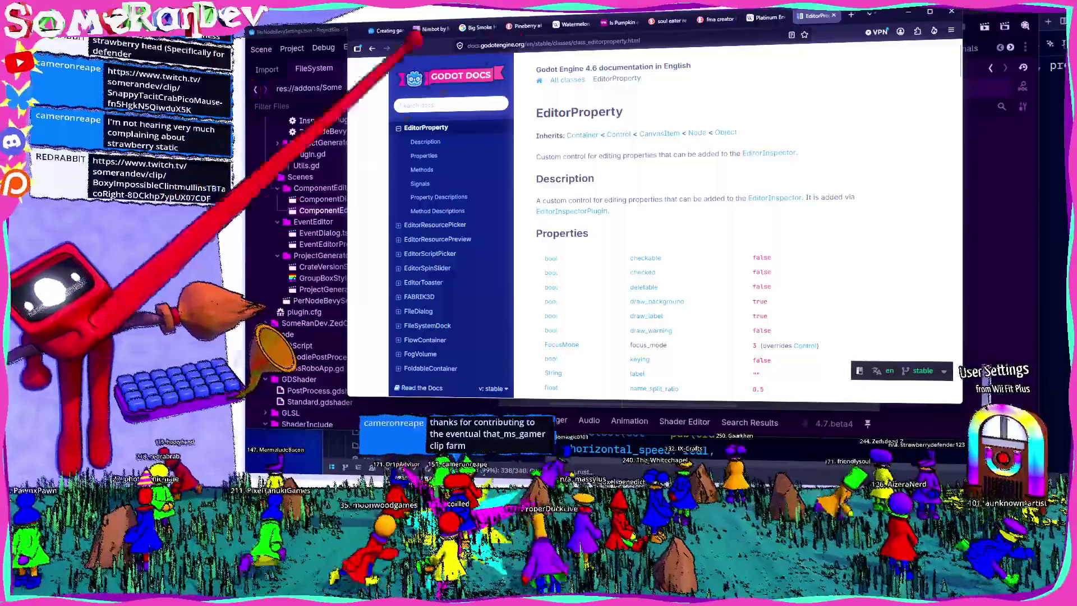
Read through the EditorProperty methods, signals and property descriptions, then minimize Firefox
{"action": "scroll", "coordinate": [769, 260], "scroll_direction": "down", "scroll_amount": 15}
{"action": "scroll", "coordinate": [766, 270], "scroll_direction": "up", "scroll_amount": 5}
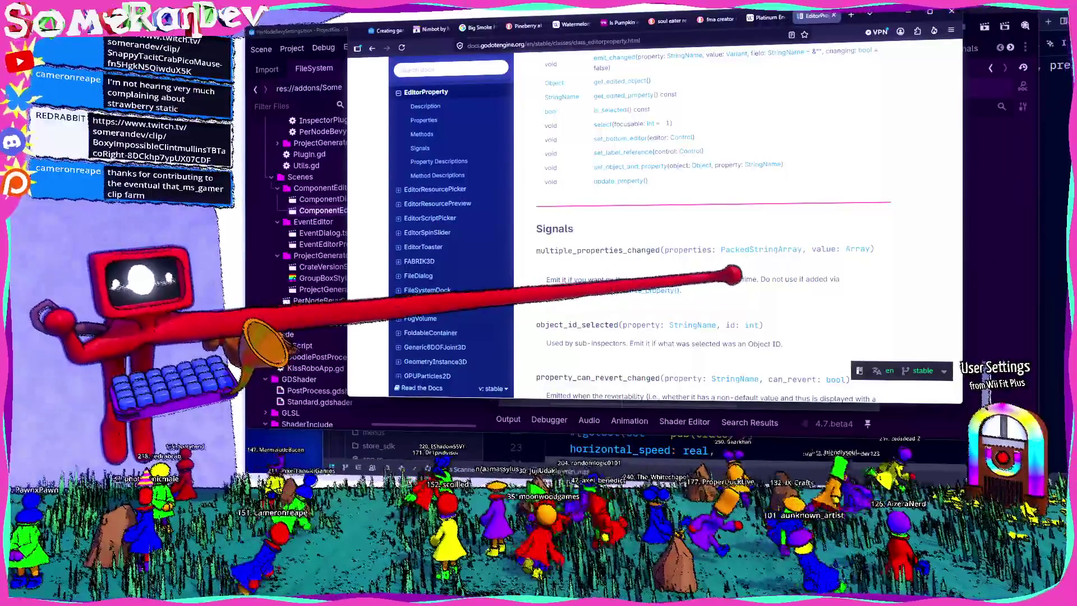
{"action": "scroll", "coordinate": [730, 253], "scroll_direction": "up", "scroll_amount": 3}
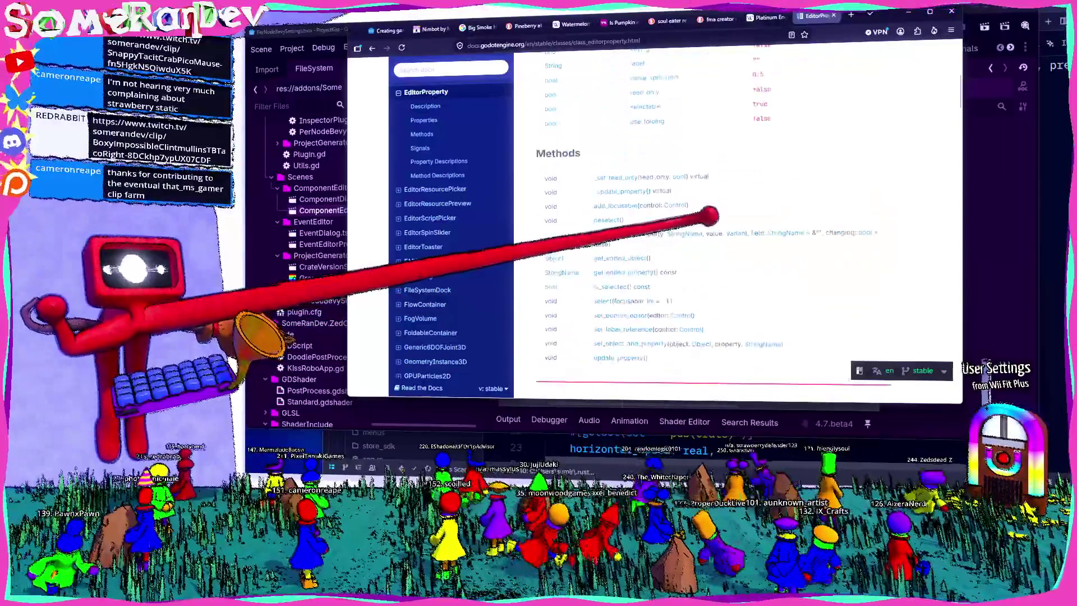
{"action": "scroll", "coordinate": [706, 225], "scroll_direction": "down", "scroll_amount": 10}
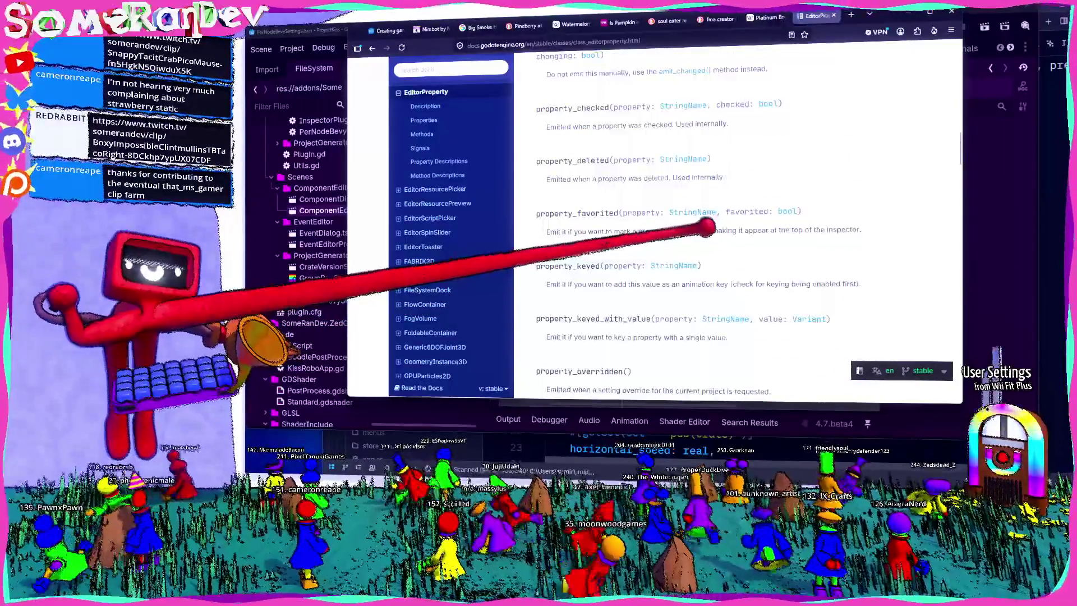
{"action": "scroll", "coordinate": [729, 224], "scroll_direction": "down", "scroll_amount": 5}
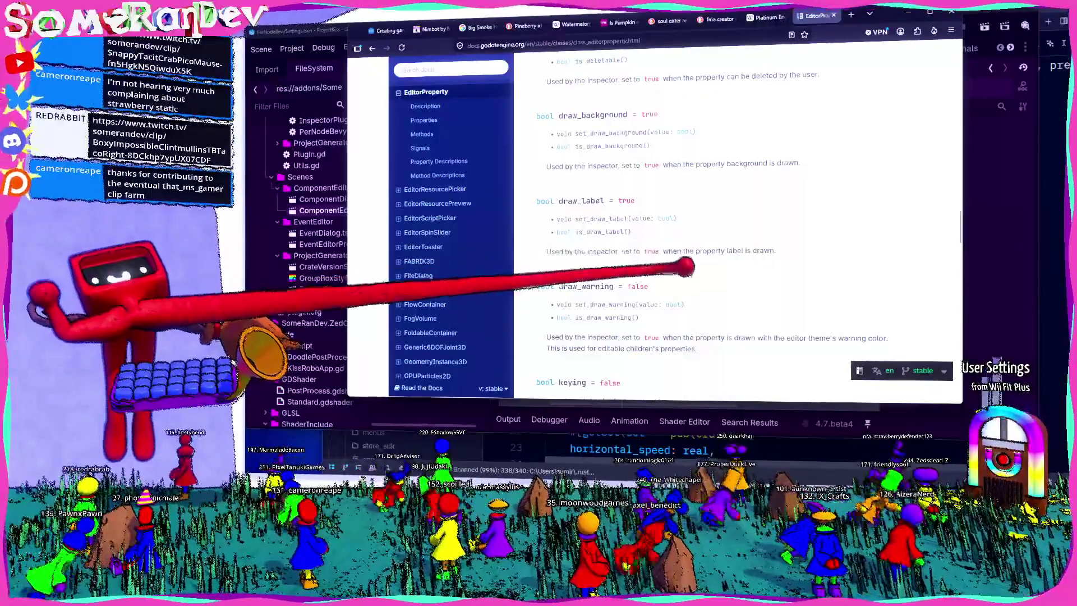
{"action": "scroll", "coordinate": [687, 262], "scroll_direction": "down", "scroll_amount": 8}
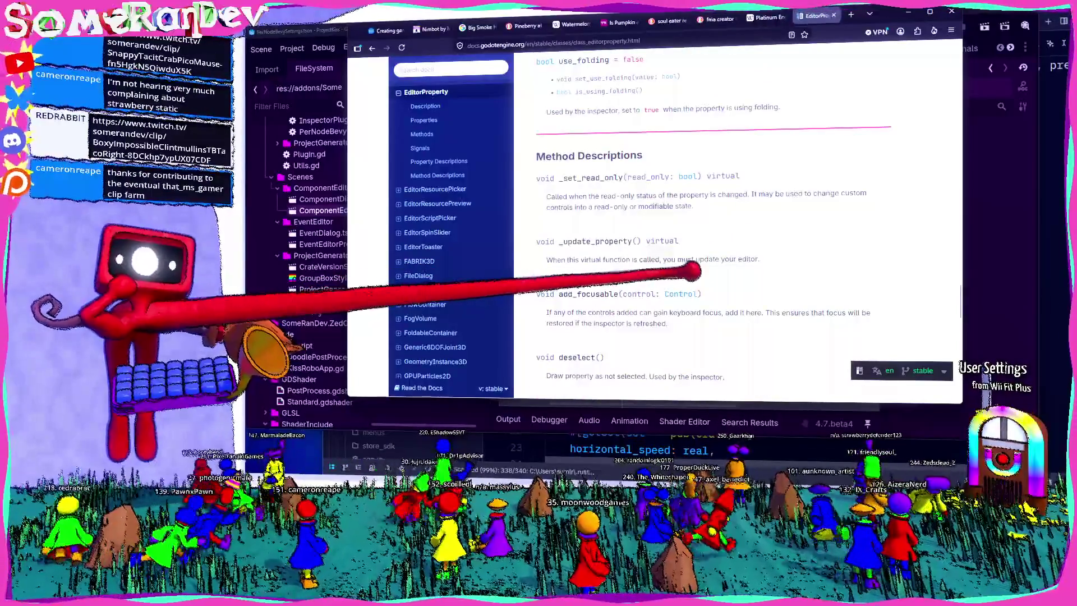
{"action": "scroll", "coordinate": [707, 225], "scroll_direction": "up", "scroll_amount": 15}
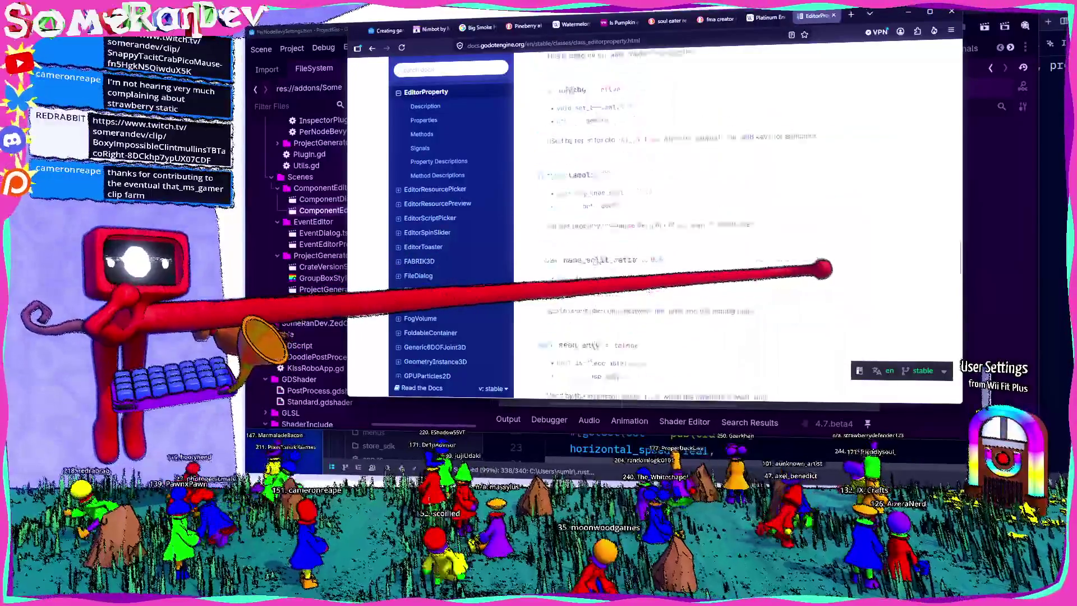
{"action": "scroll", "coordinate": [729, 225], "scroll_direction": "up", "scroll_amount": 5}
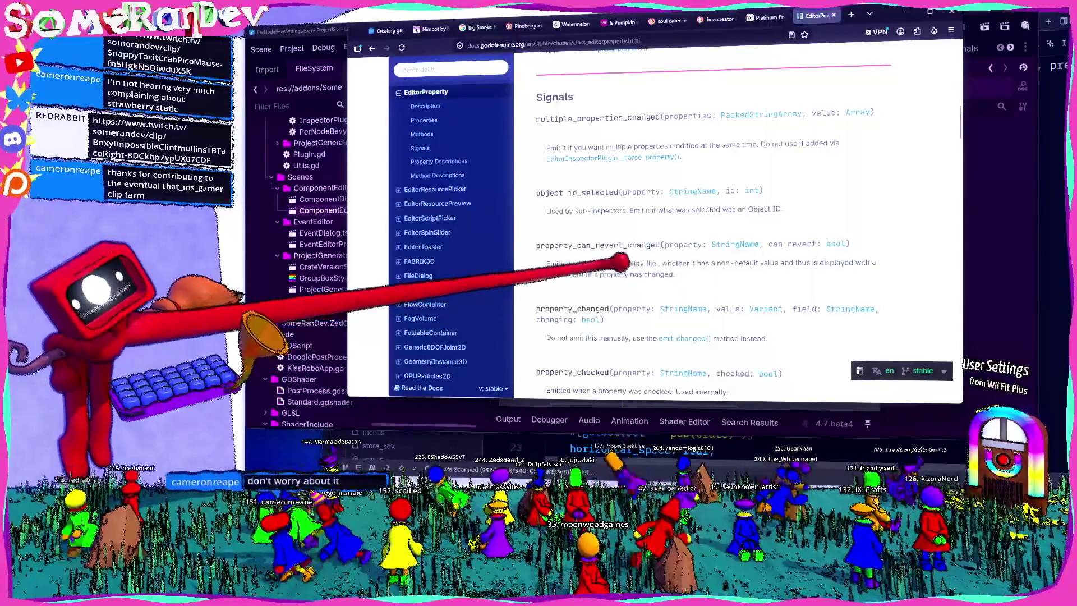
{"action": "scroll", "coordinate": [662, 278], "scroll_direction": "down", "scroll_amount": 5}
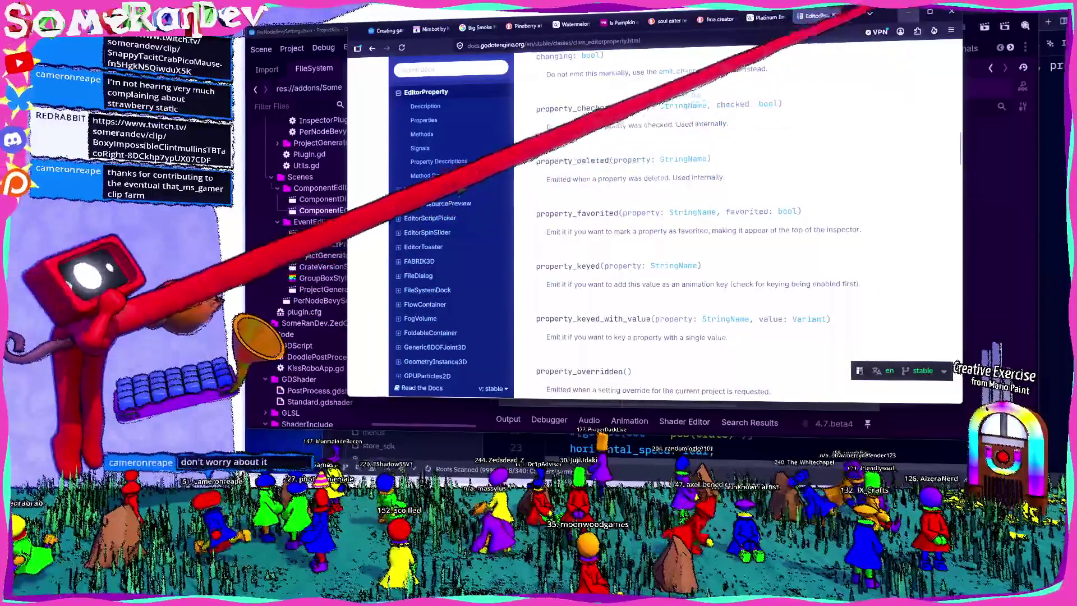
{"action": "left_click", "coordinate": [908, 12]}
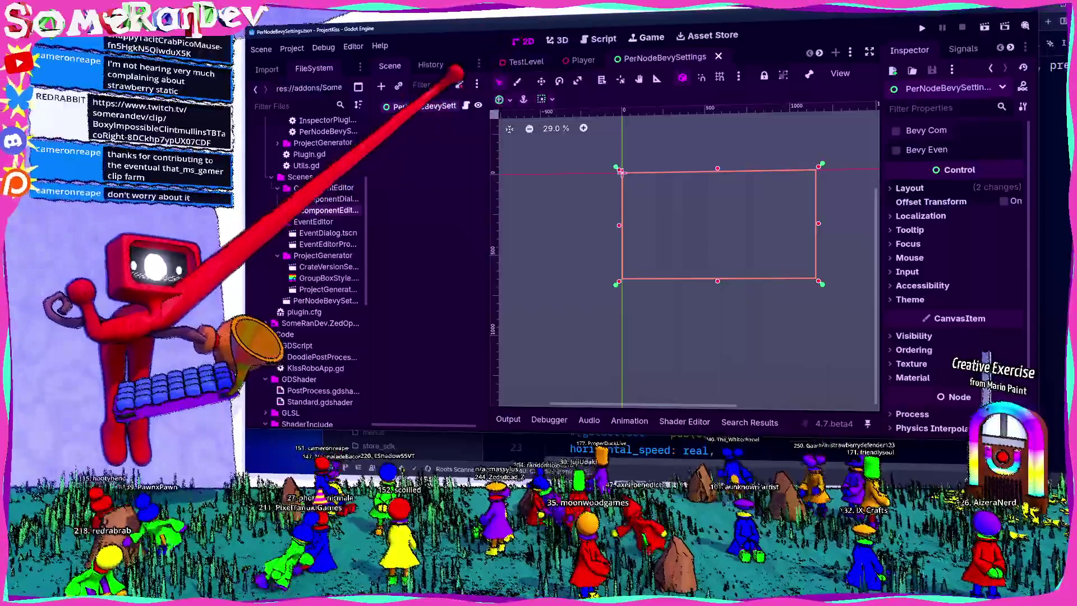
{"action": "left_click", "coordinate": [466, 105]}
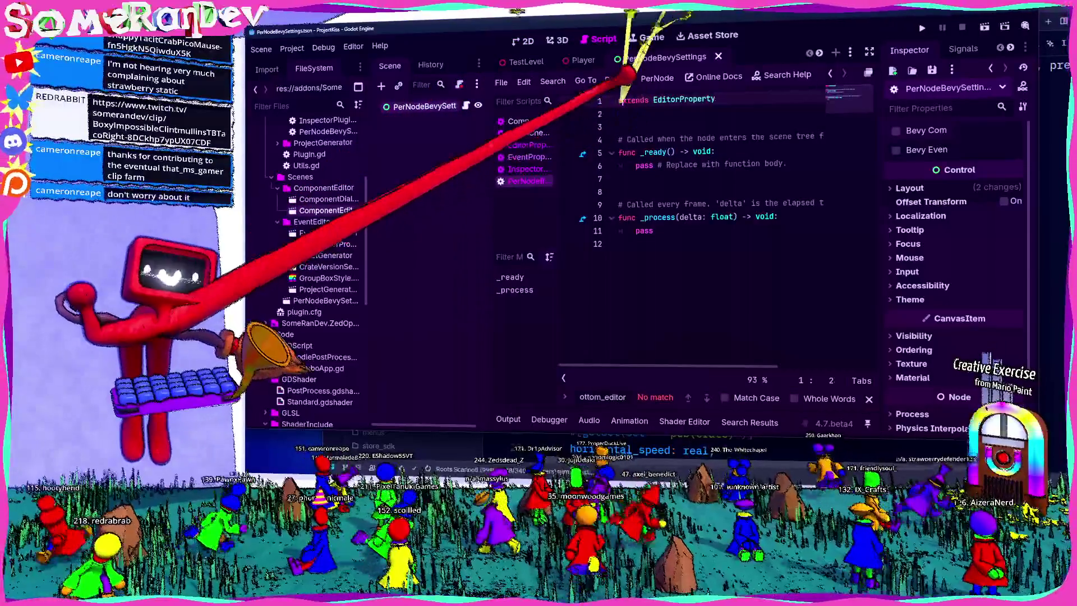
{"action": "key", "text": "Return"}
{"action": "key", "text": "Up"}
{"action": "type", "text": "@tool"}
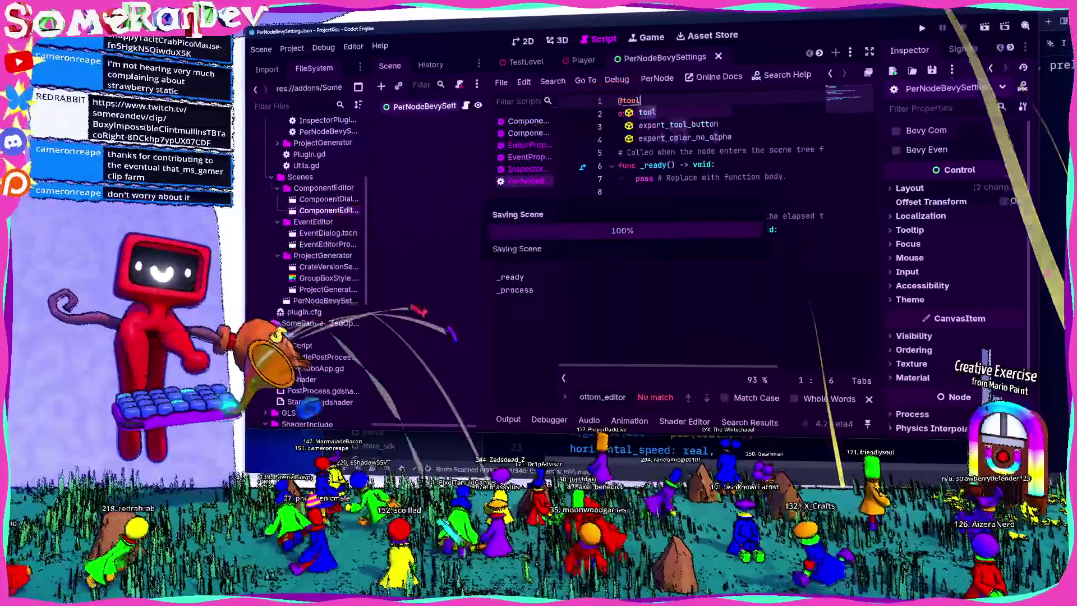
{"action": "key", "text": "Escape"}
{"action": "key", "text": "Down"}
{"action": "key", "text": "Down"}
{"action": "key", "text": "Delete"}
{"action": "key", "text": "Down"}
{"action": "key", "text": "Down"}
{"action": "key", "text": "Down"}
{"action": "key", "text": "End"}
{"action": "key", "text": "Delete"}
Change an option in the project menu and return to the script's empty last line
{"action": "left_click", "coordinate": [291, 48]}
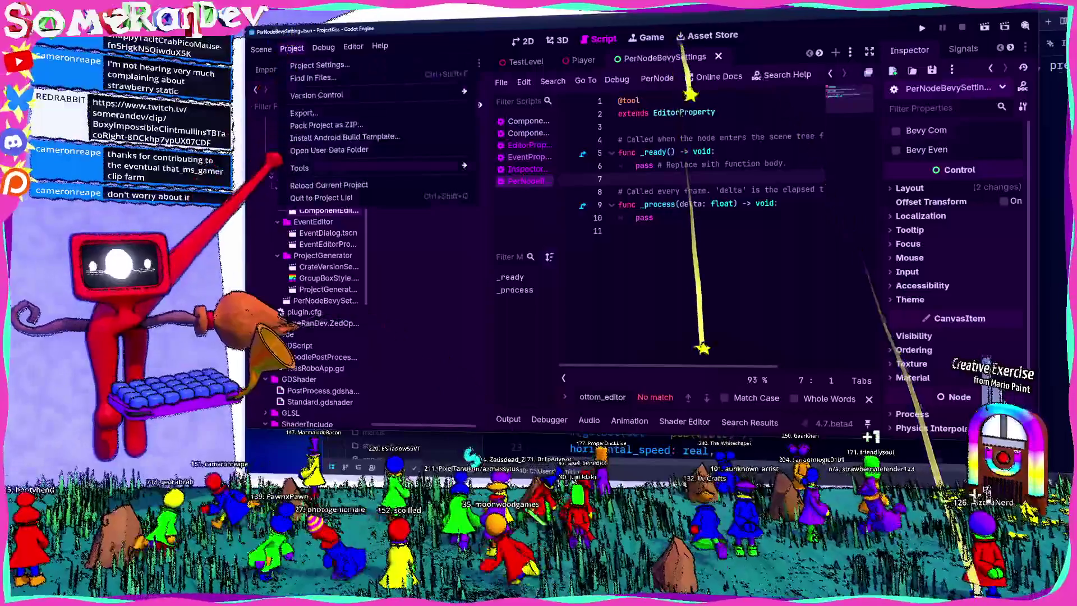
{"action": "left_click", "coordinate": [270, 157]}
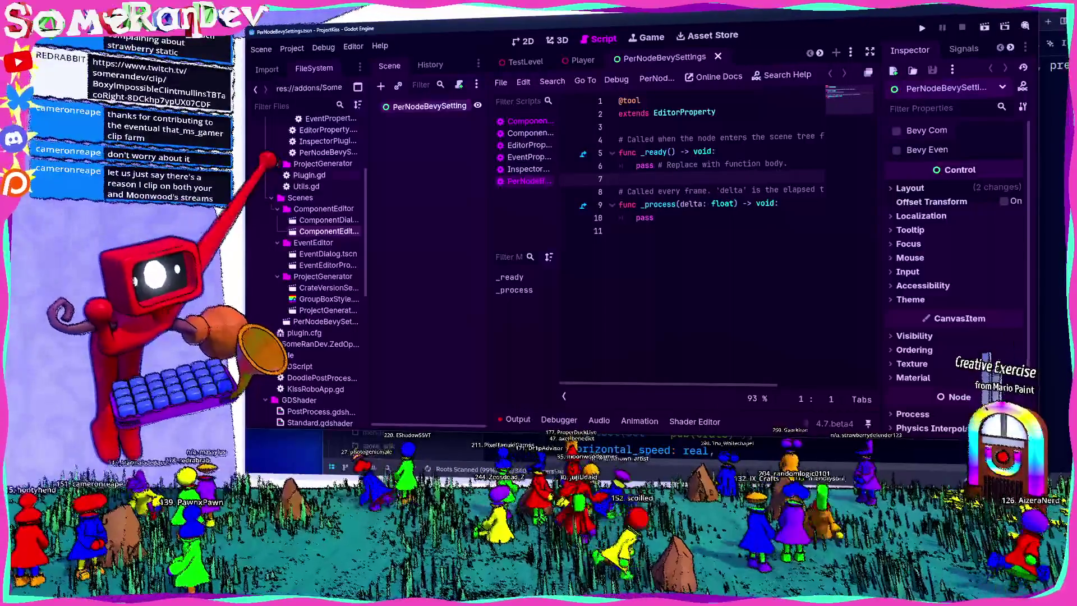
{"action": "left_click", "coordinate": [819, 232]}
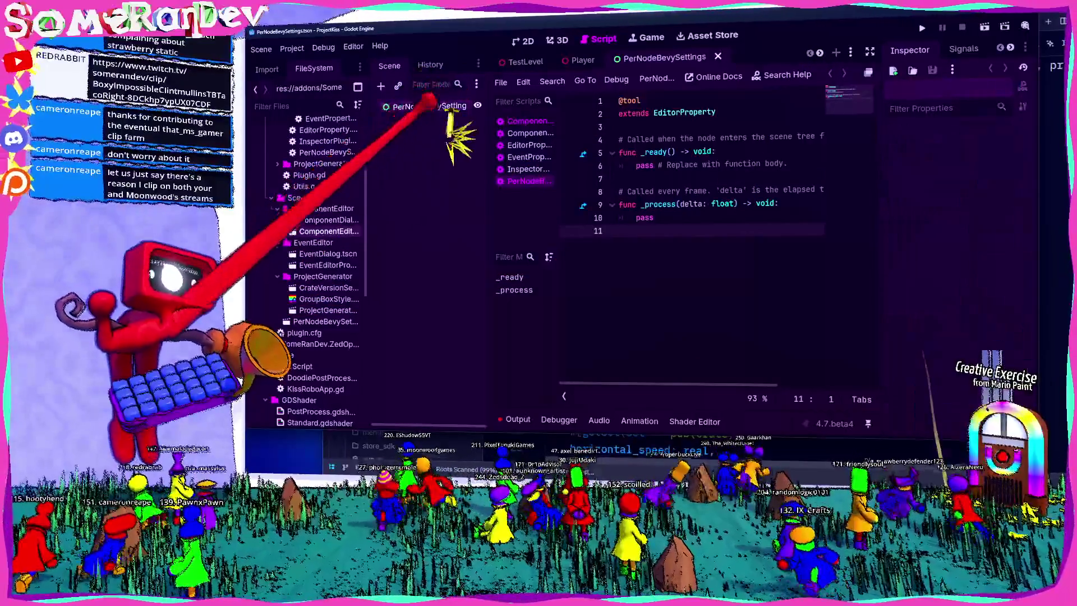
Load the existing GDScript/InspectorPlugin settings script onto the Control root, save, and view the Output errors
{"action": "left_click", "coordinate": [459, 85]}
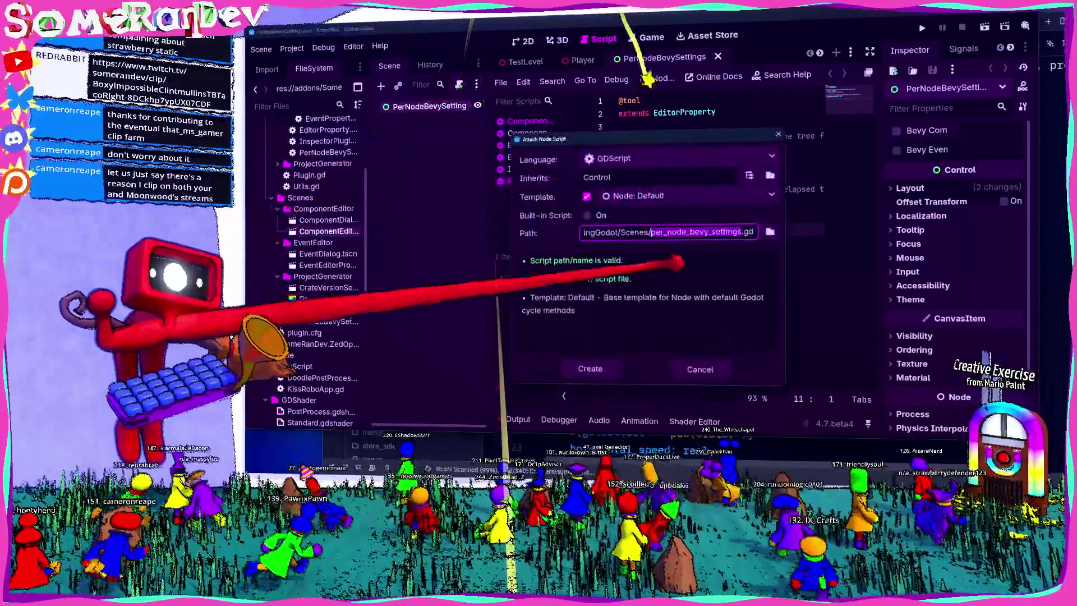
{"action": "left_click", "coordinate": [782, 232]}
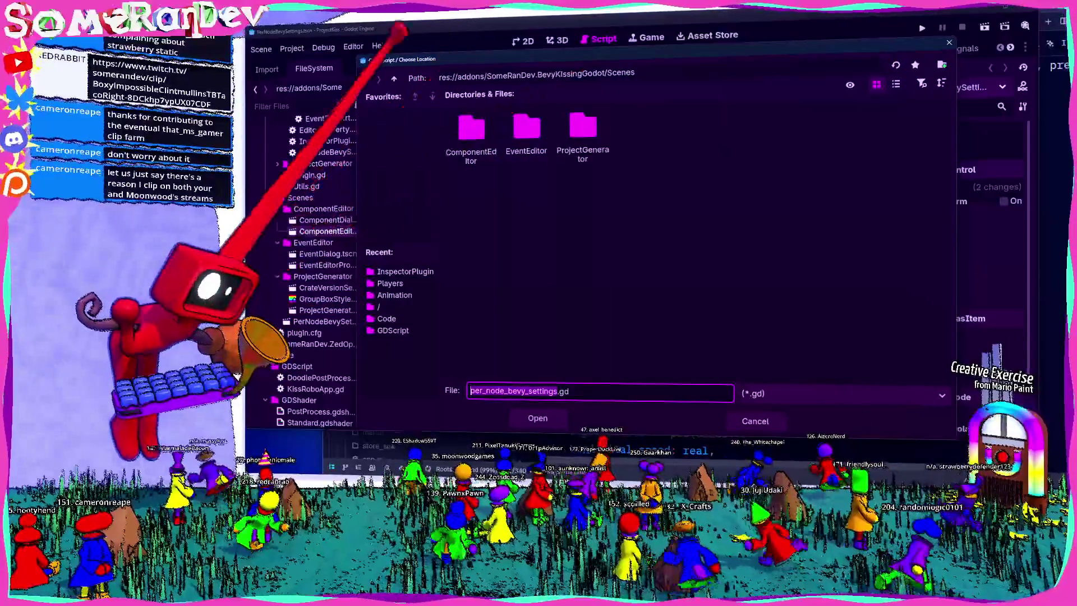
{"action": "left_click", "coordinate": [394, 78]}
{"action": "double_click", "coordinate": [472, 126]}
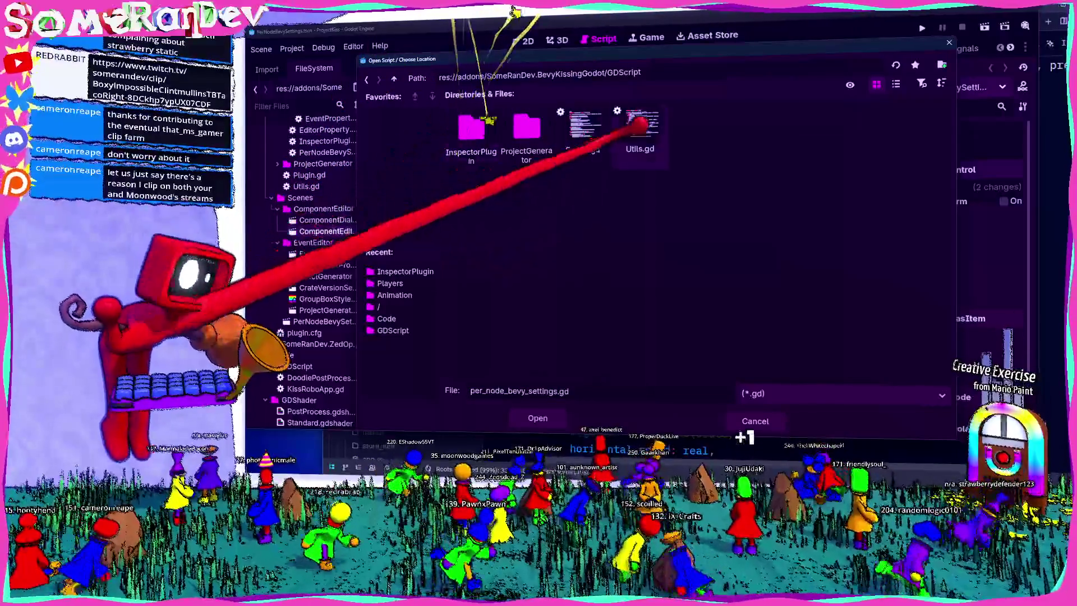
{"action": "double_click", "coordinate": [472, 126]}
{"action": "double_click", "coordinate": [698, 125]}
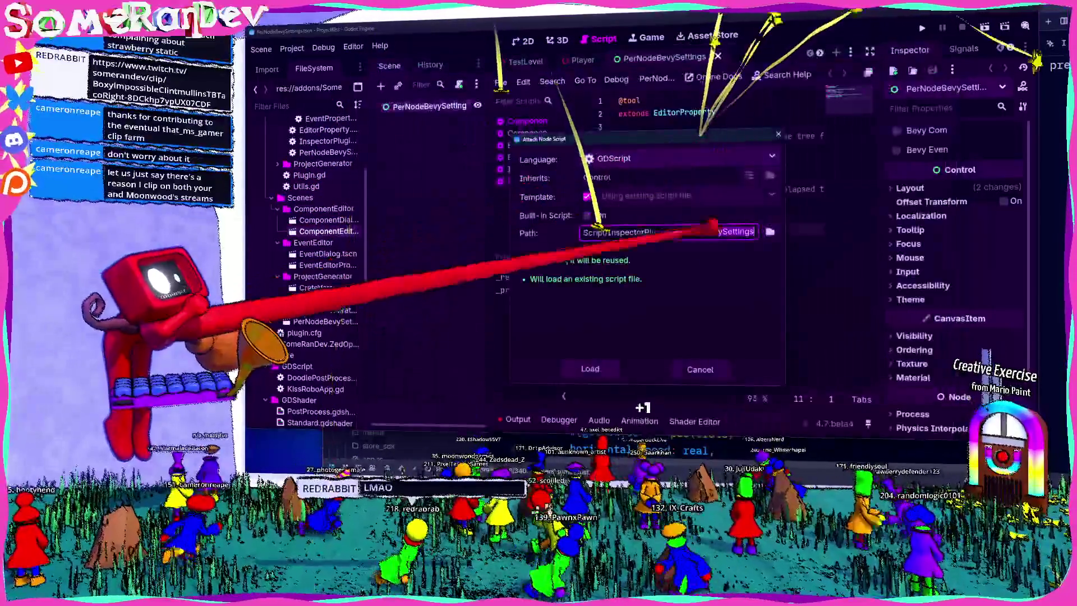
{"action": "left_click", "coordinate": [588, 367]}
{"action": "key", "text": "ctrl+s"}
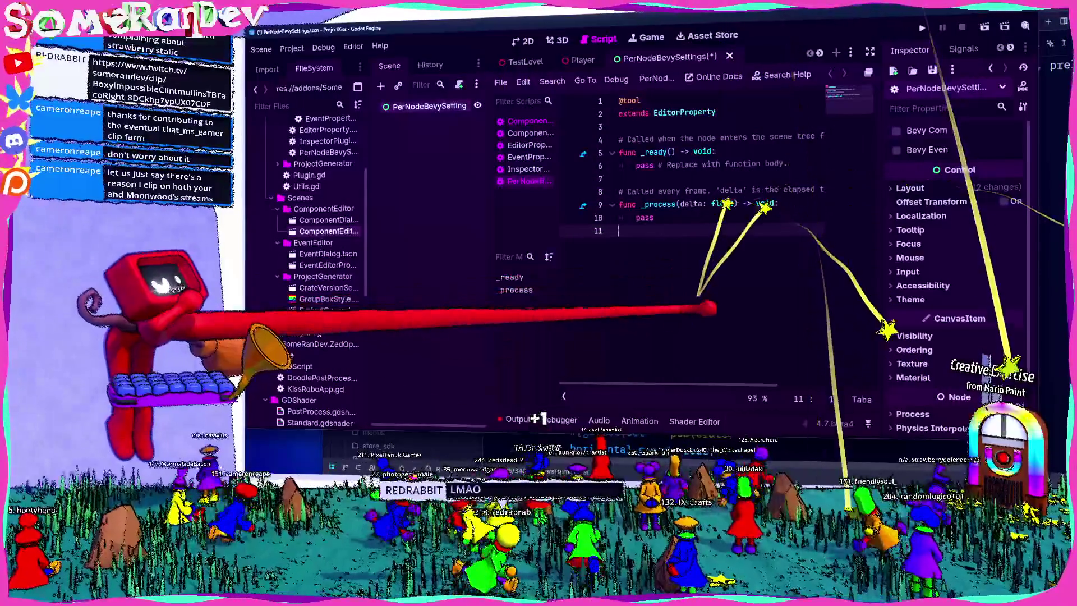
{"action": "left_click", "coordinate": [515, 419]}
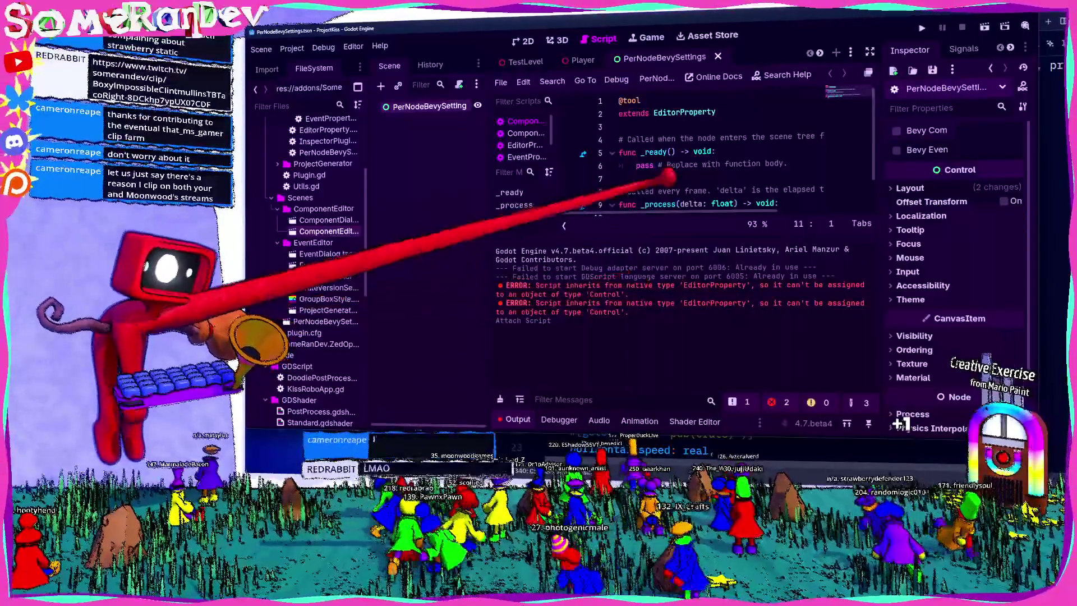
Change the root node's type to EditorProperty
{"action": "right_click", "coordinate": [415, 106]}
{"action": "left_click", "coordinate": [477, 212]}
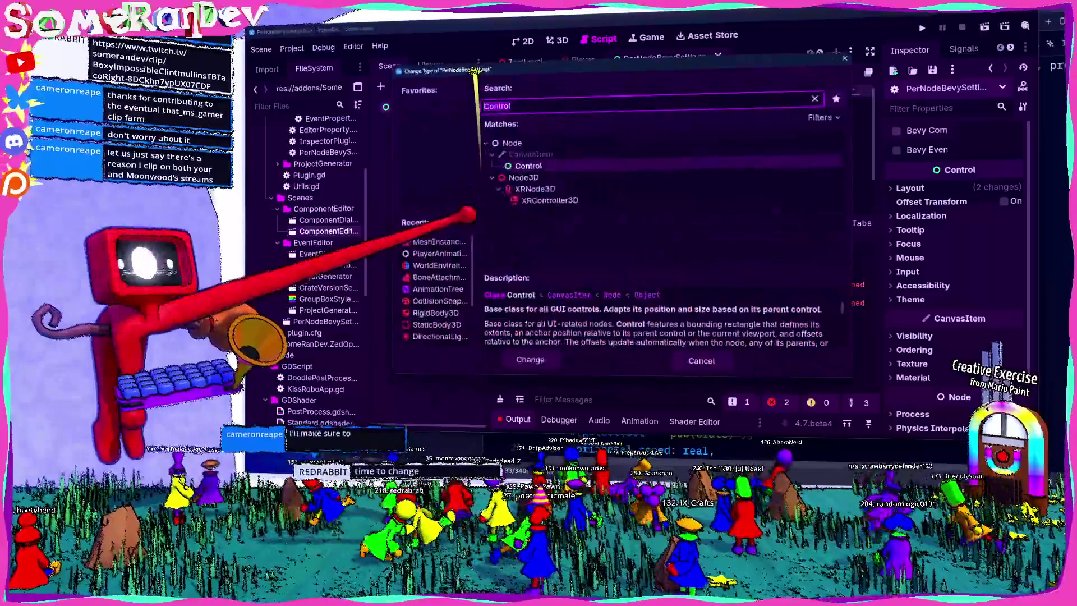
{"action": "type", "text": "EditorProper"}
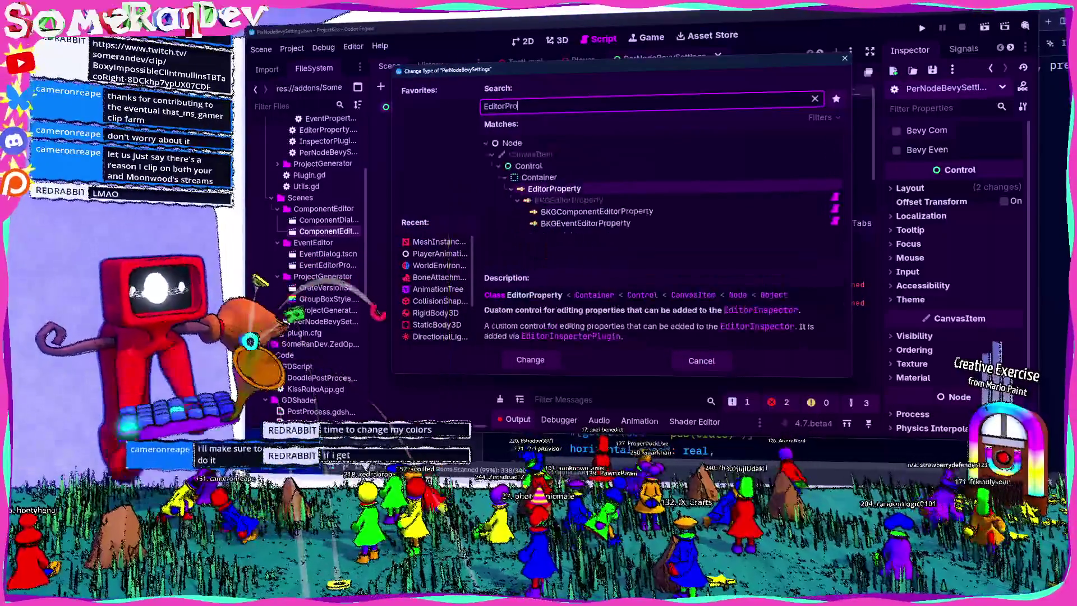
{"action": "key", "text": "Return"}
{"action": "left_click", "coordinate": [458, 84]}
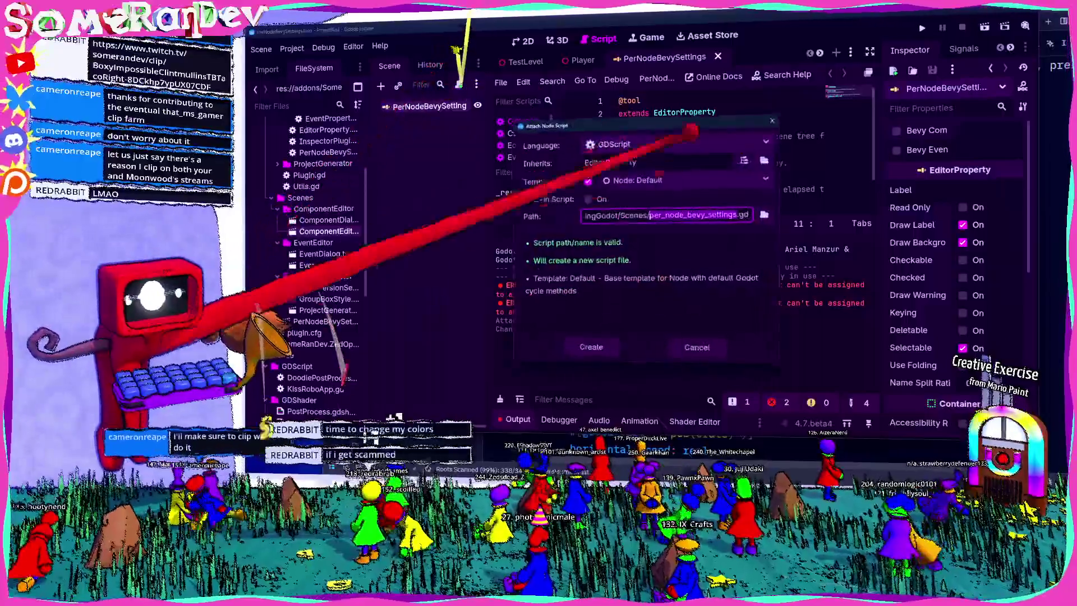
Attach GDScript/InspectorPlugin/PerNodeBevySettings.gd to the node, save, and collapse the Output panel
{"action": "left_click", "coordinate": [773, 216]}
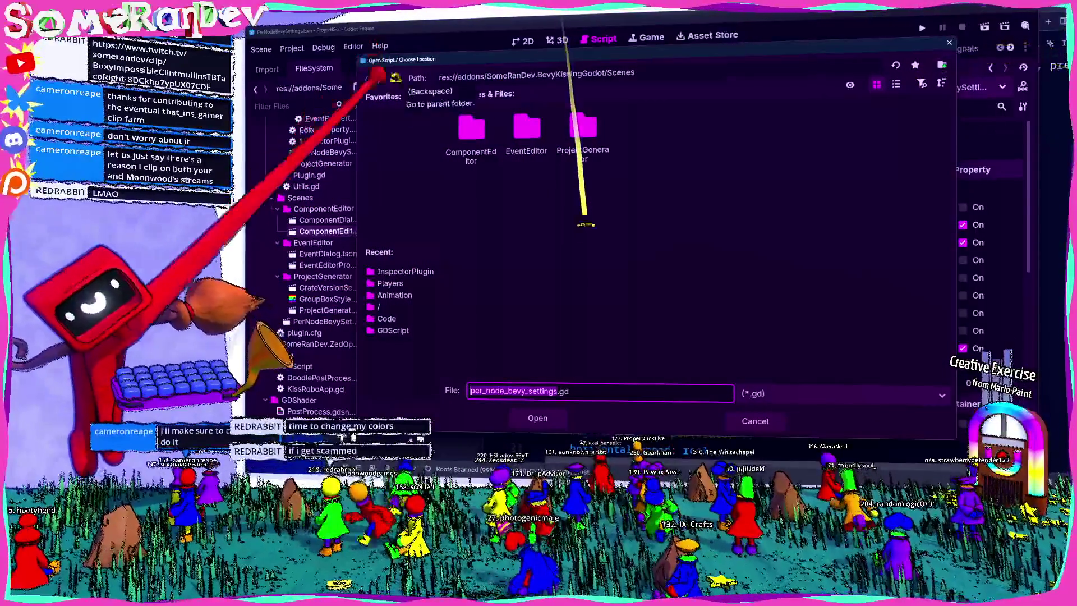
{"action": "double_click", "coordinate": [465, 126]}
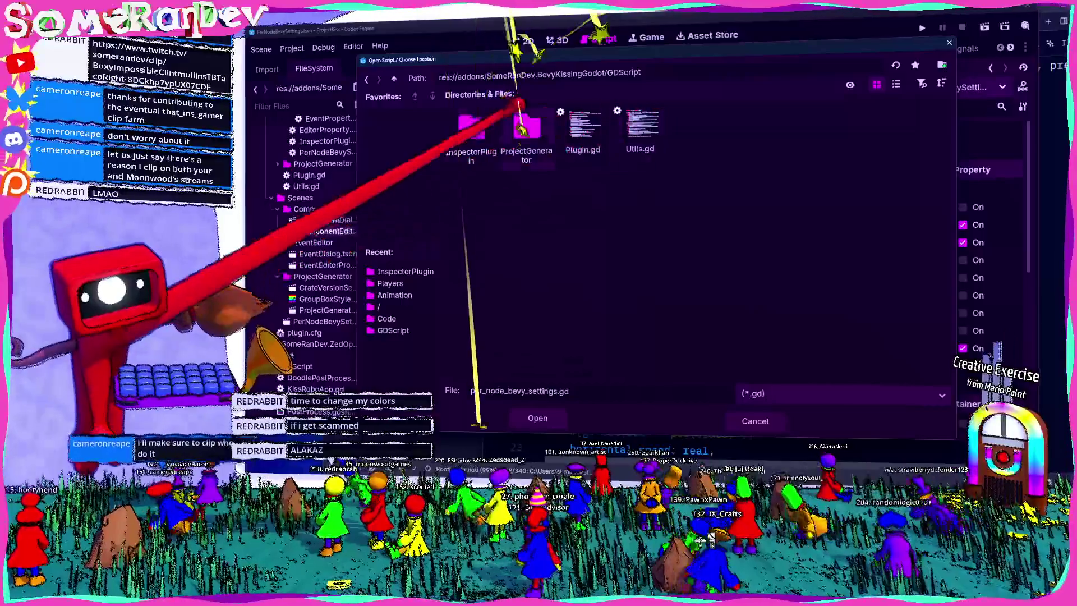
{"action": "double_click", "coordinate": [472, 126]}
{"action": "double_click", "coordinate": [682, 121]}
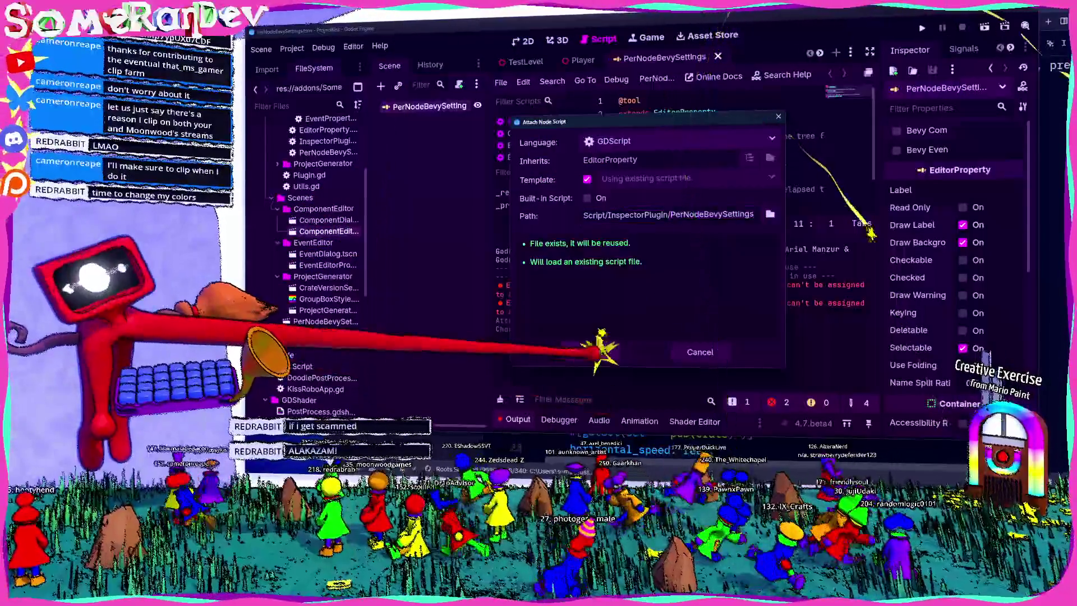
{"action": "left_click", "coordinate": [583, 348]}
{"action": "key", "text": "ctrl+s"}
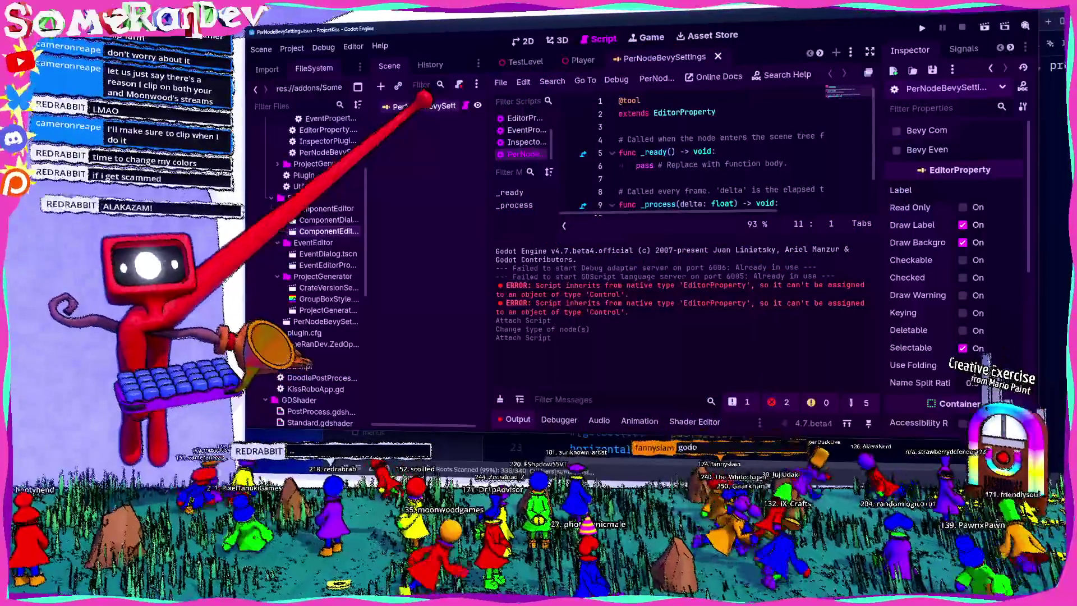
{"action": "key", "text": "ctrl+j"}
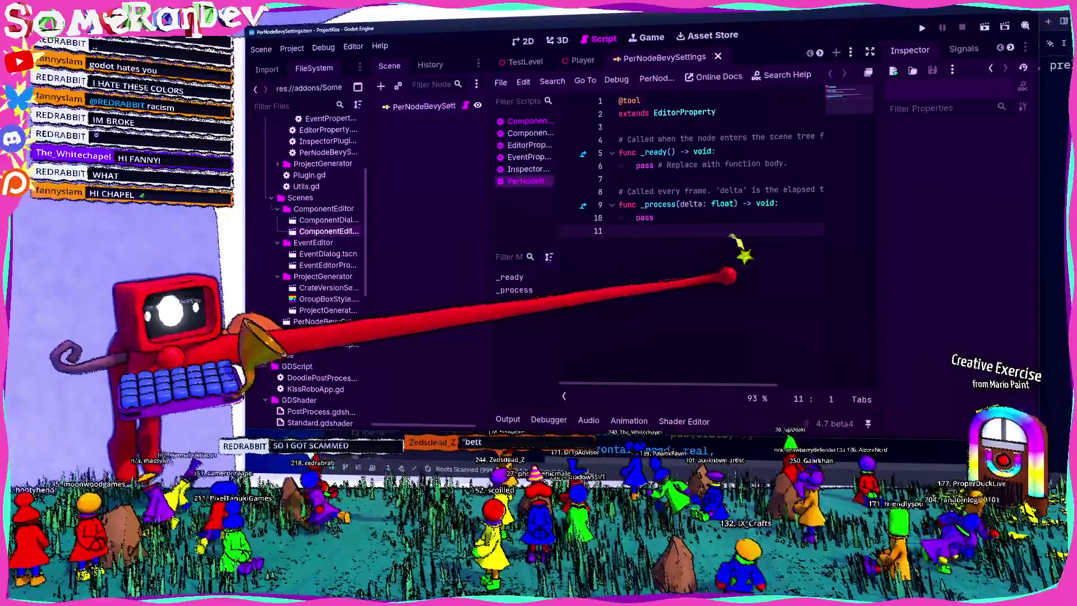
{"action": "type", "text": "Color.RED"}
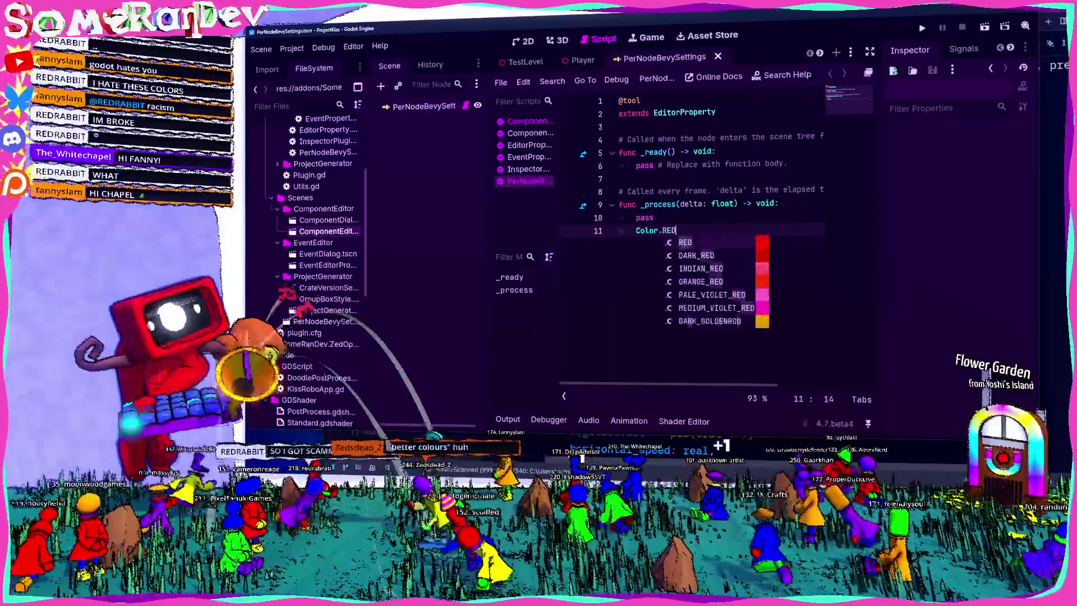
{"action": "key", "text": "BackSpace"}
{"action": "key", "text": "BackSpace"}
{"action": "key", "text": "BackSpace"}
{"action": "type", "text": "BLUE"}
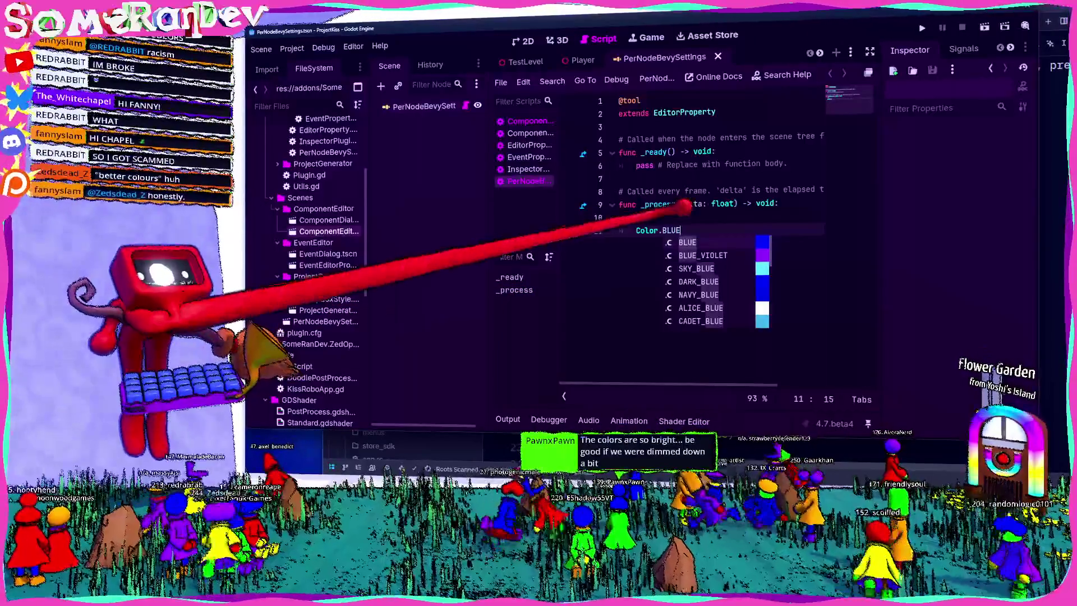
{"action": "key", "text": "Escape"}
{"action": "mouse_move", "coordinate": [652, 224]}
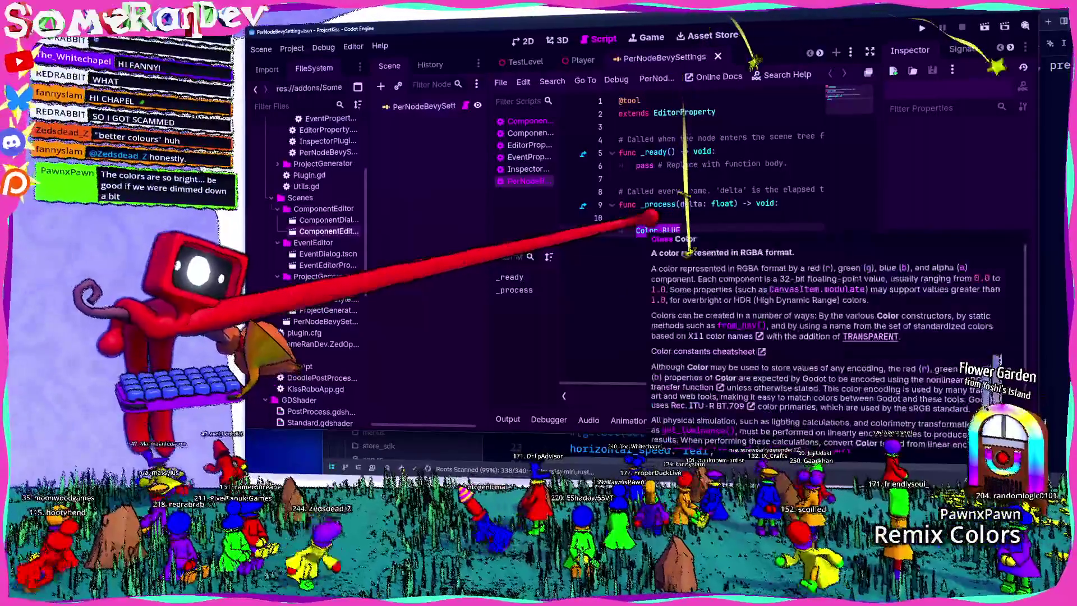
{"action": "key", "text": "ctrl+z"}
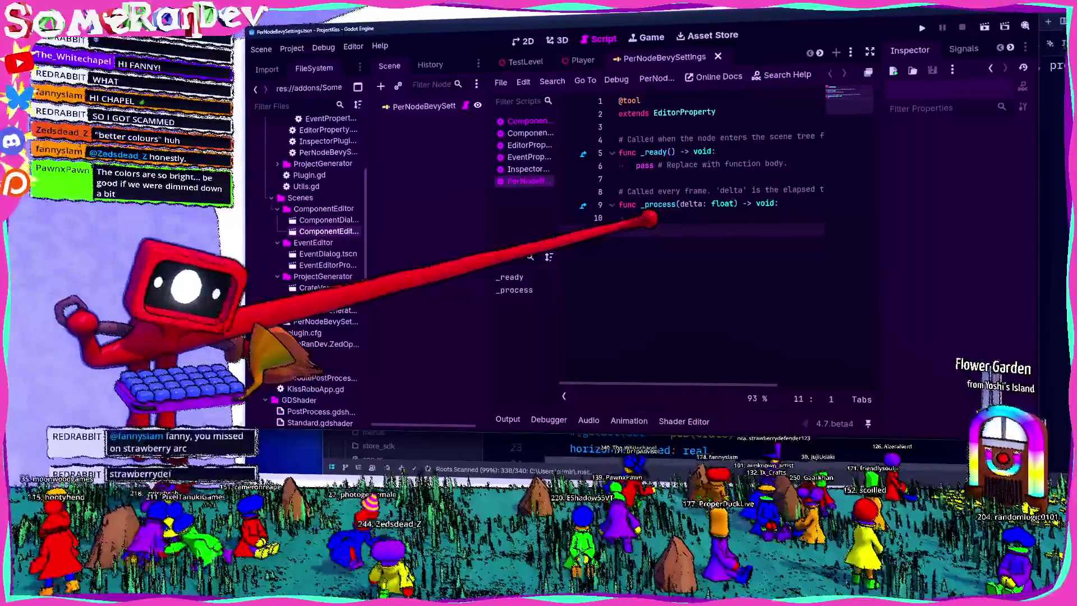
{"action": "key", "text": "ctrl+z"}
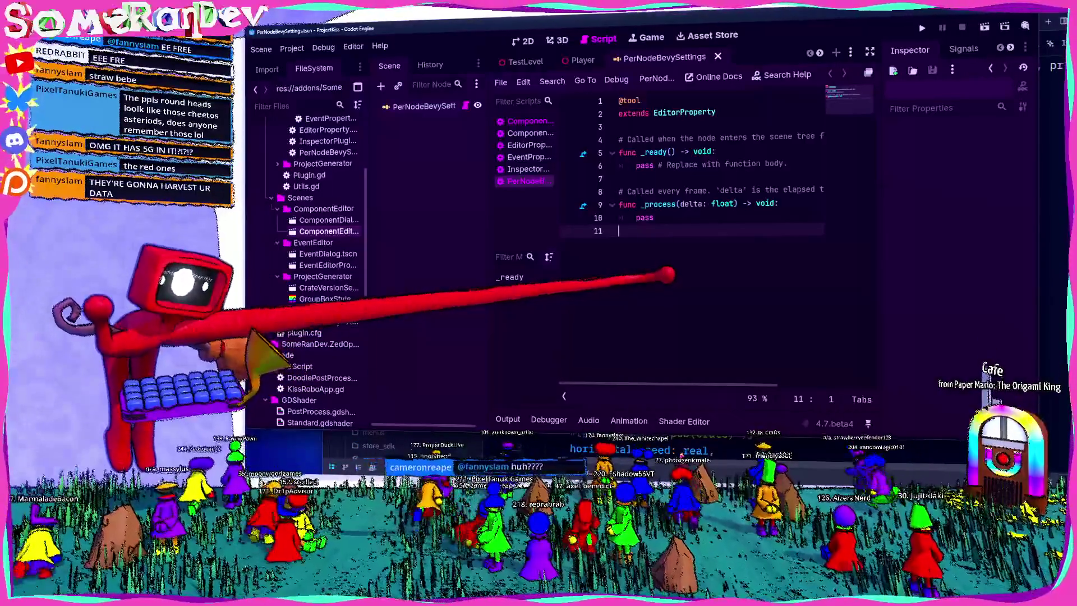
Search 'chocolate ball candy' in a new Firefox tab and preview the Reduced Sugar Milk Chocolate Malt image
{"action": "key", "text": "alt+Tab"}
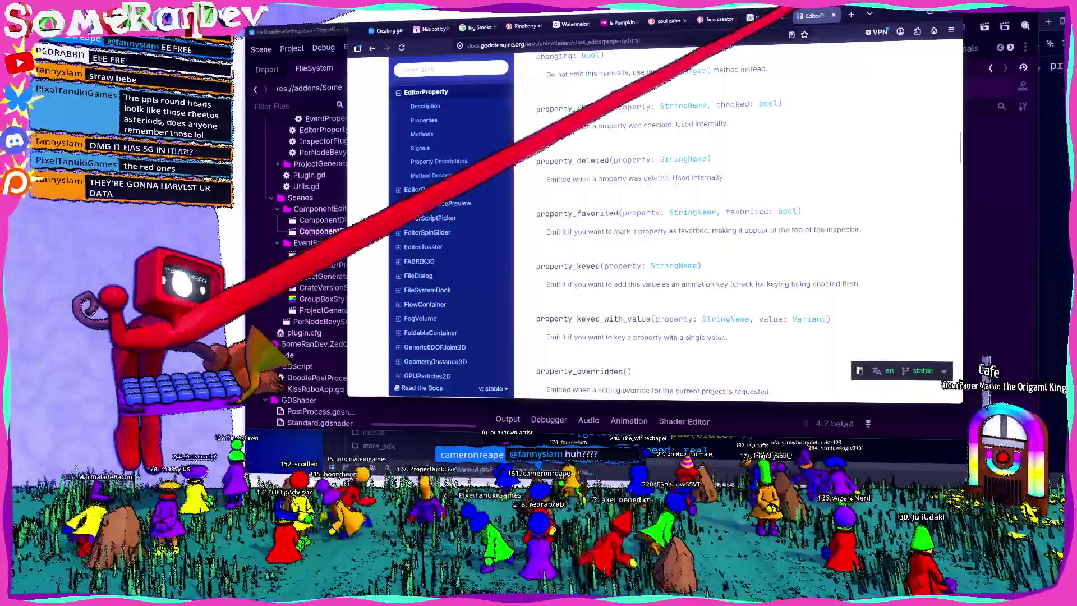
{"action": "key", "text": "ctrl+t"}
{"action": "type", "text": "hocolate ball"}
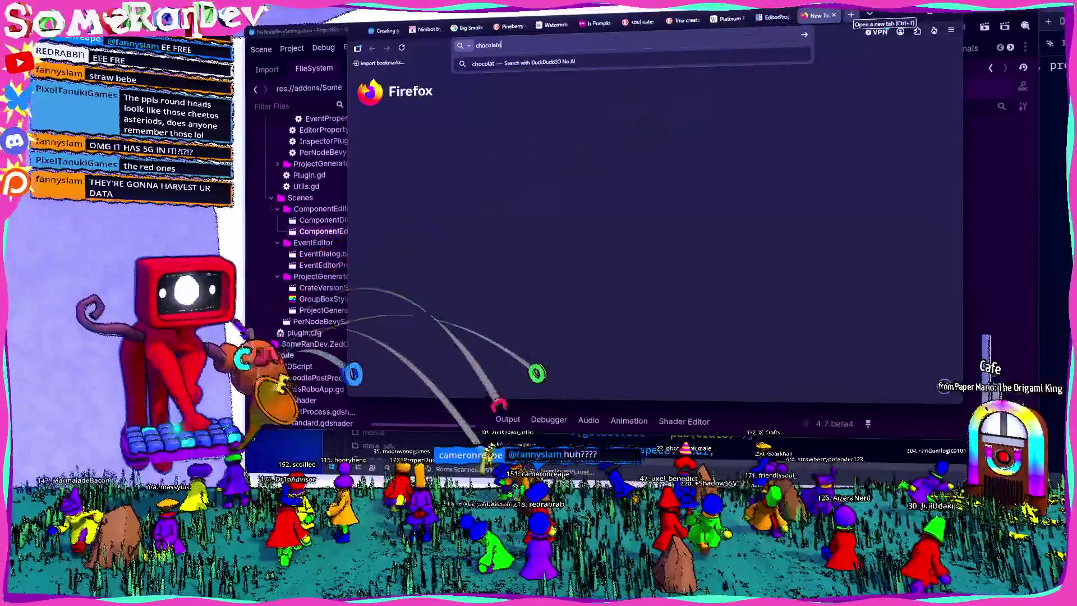
{"action": "type", "text": " candy"}
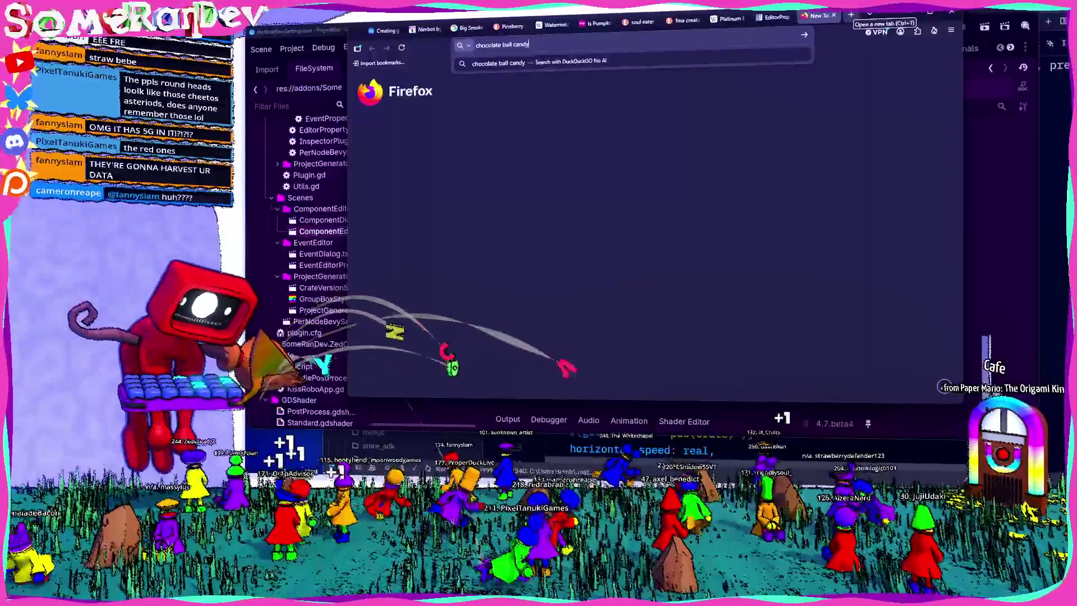
{"action": "key", "text": "Return"}
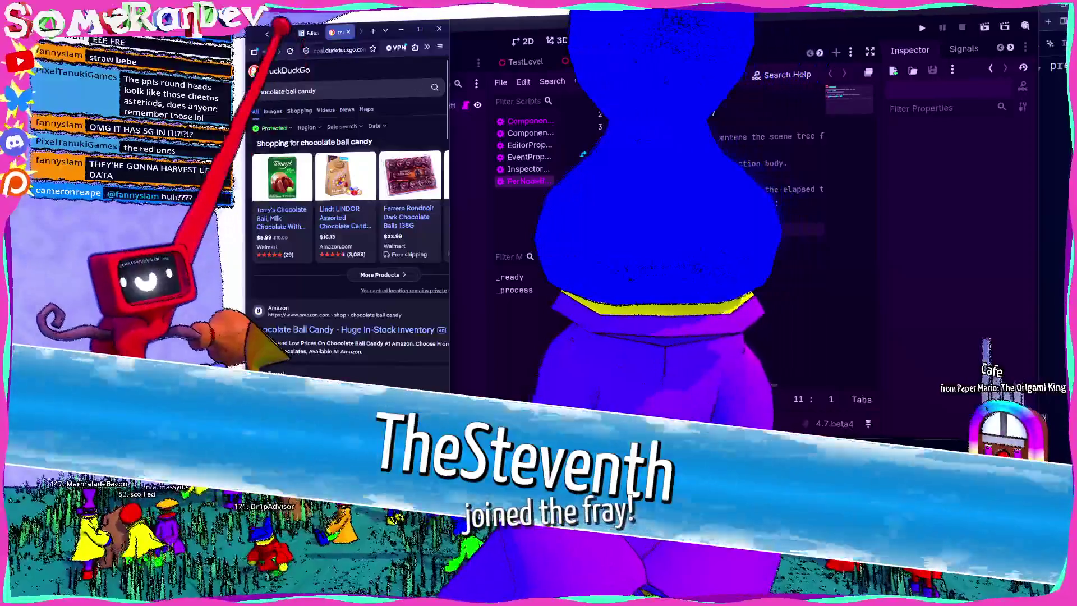
{"action": "key", "text": "alt+Tab"}
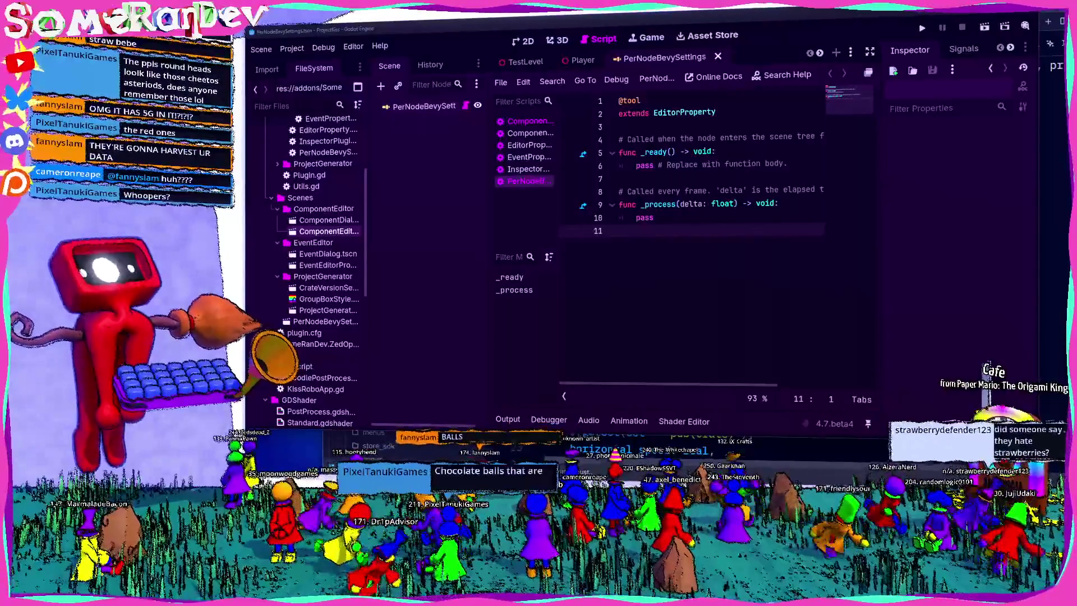
{"action": "key", "text": "alt+Tab"}
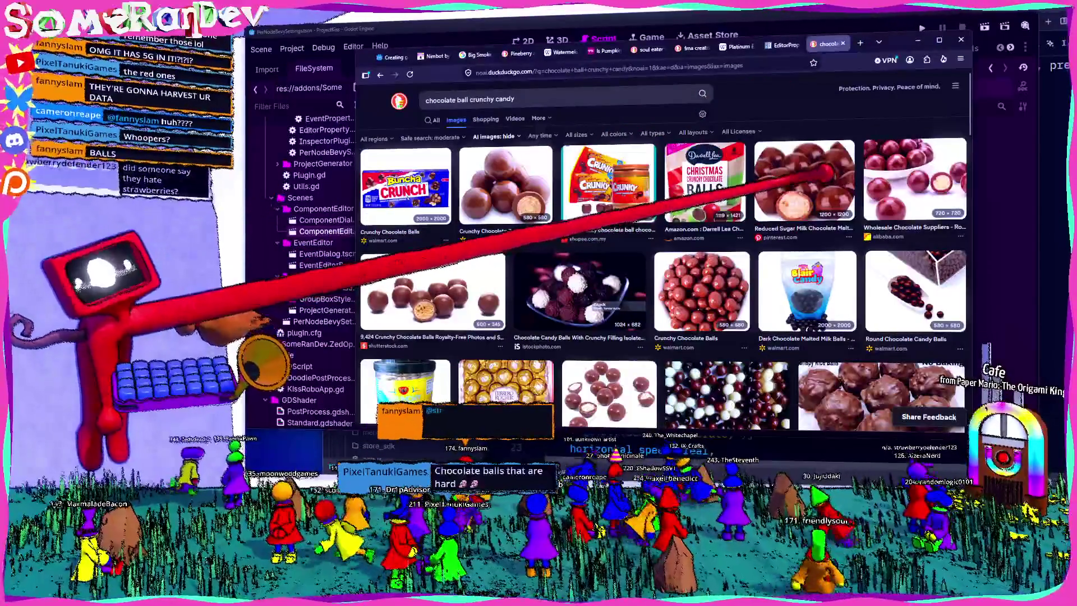
{"action": "left_click", "coordinate": [824, 178]}
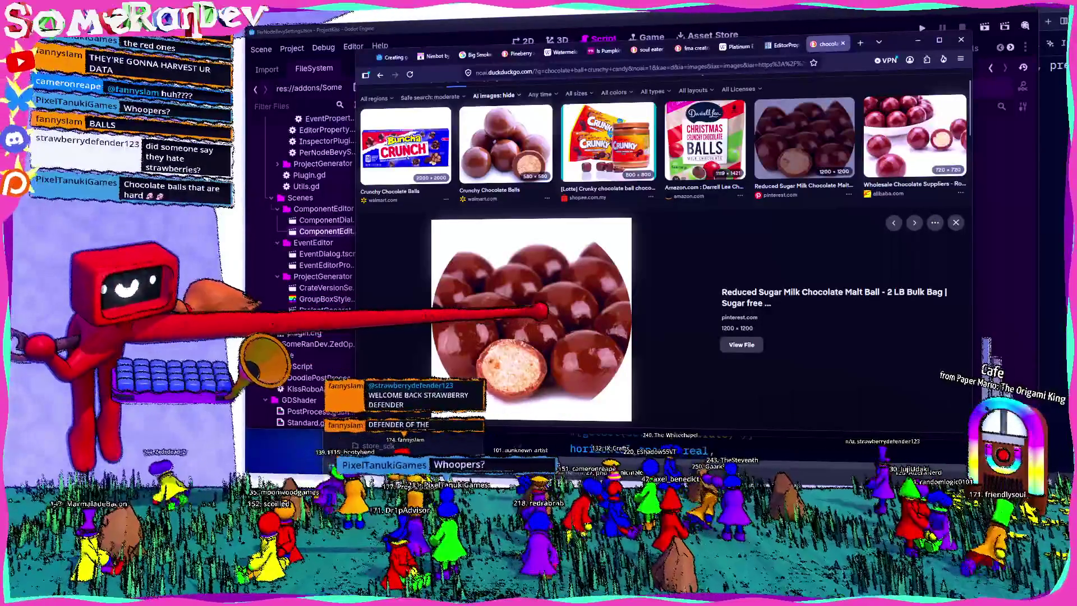
Scroll the chocolate ball images, preview the Whoppers Malted Chocolate Balls image, then return to Godot
{"action": "scroll", "coordinate": [741, 291], "scroll_direction": "down", "scroll_amount": 1}
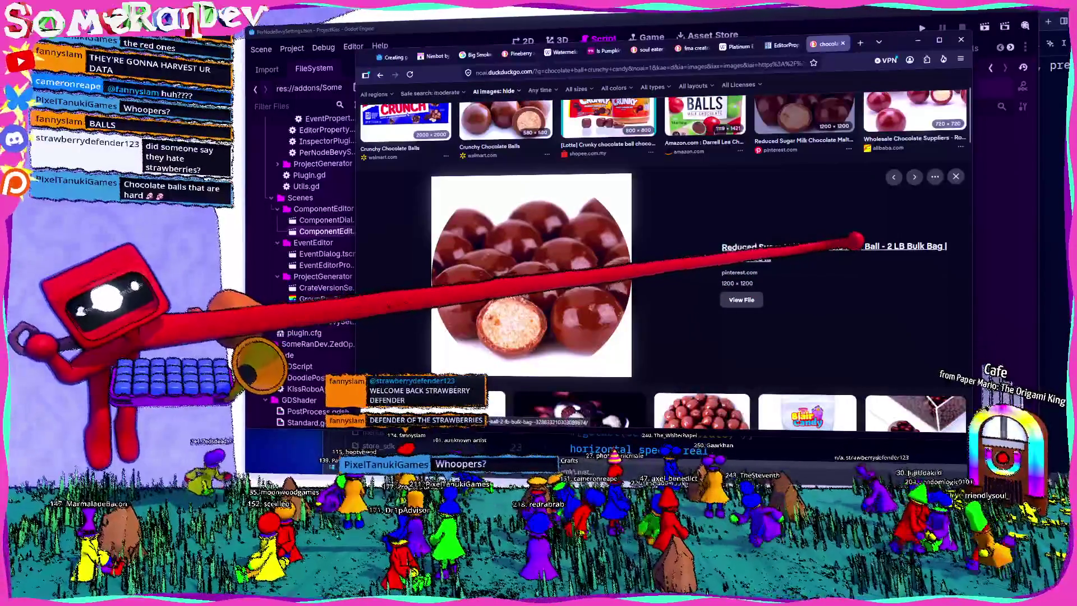
{"action": "scroll", "coordinate": [673, 244], "scroll_direction": "up", "scroll_amount": 1}
{"action": "scroll", "coordinate": [649, 245], "scroll_direction": "down", "scroll_amount": 5}
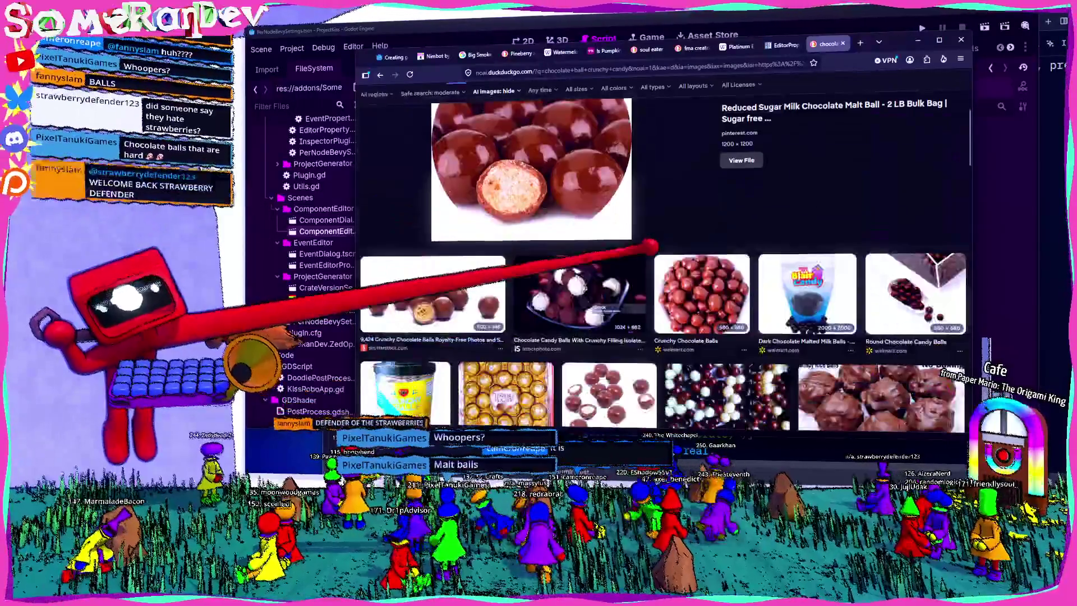
{"action": "scroll", "coordinate": [645, 258], "scroll_direction": "down", "scroll_amount": 2}
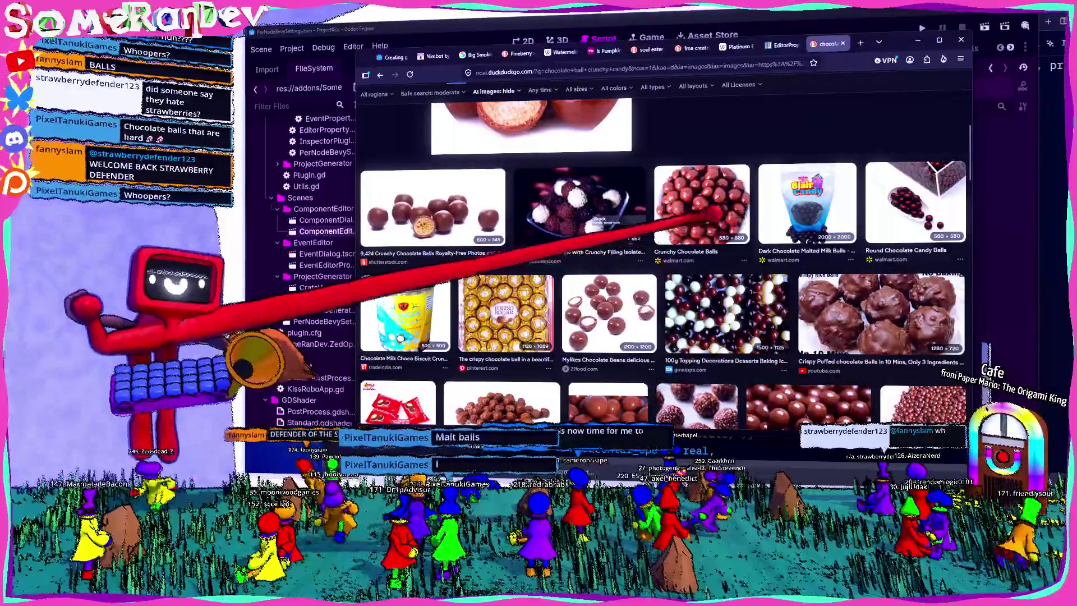
{"action": "scroll", "coordinate": [679, 188], "scroll_direction": "down", "scroll_amount": 3}
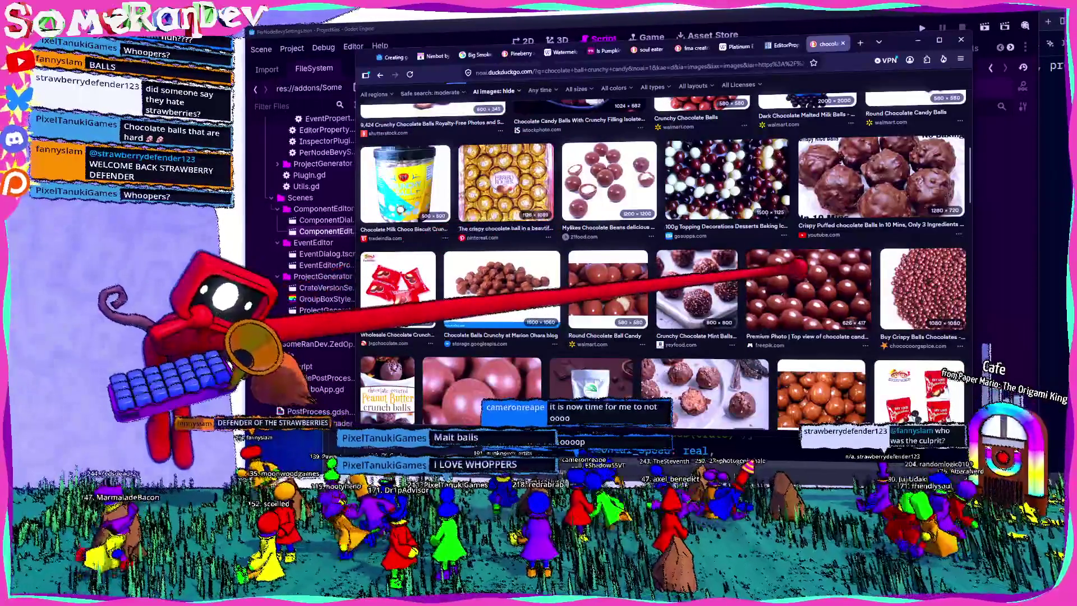
{"action": "scroll", "coordinate": [777, 272], "scroll_direction": "down", "scroll_amount": 3}
{"action": "scroll", "coordinate": [733, 296], "scroll_direction": "down", "scroll_amount": 3}
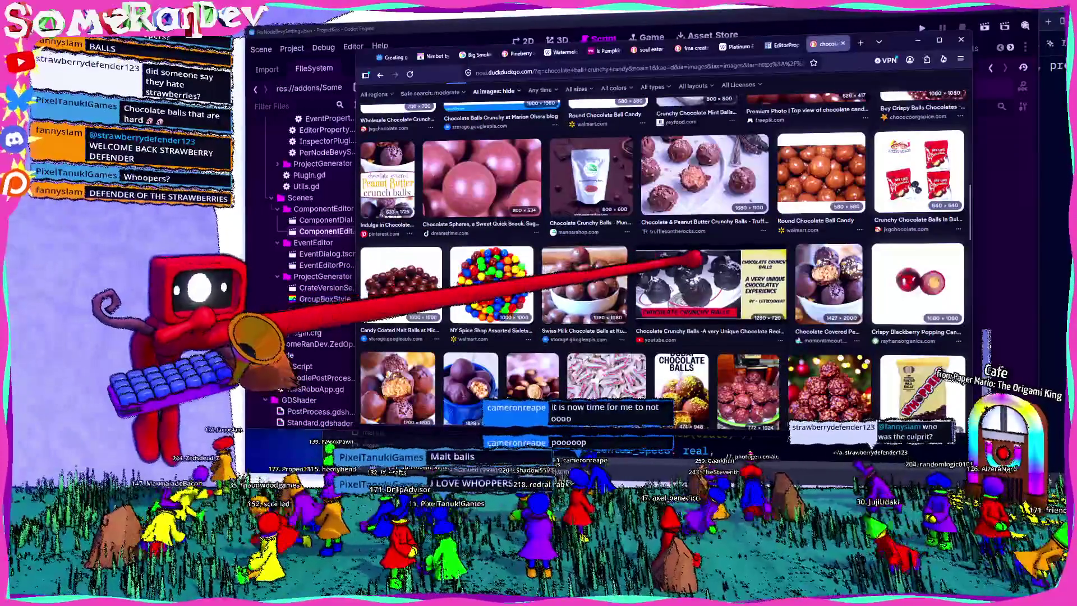
{"action": "scroll", "coordinate": [698, 258], "scroll_direction": "down", "scroll_amount": 3}
{"action": "left_click", "coordinate": [920, 252]}
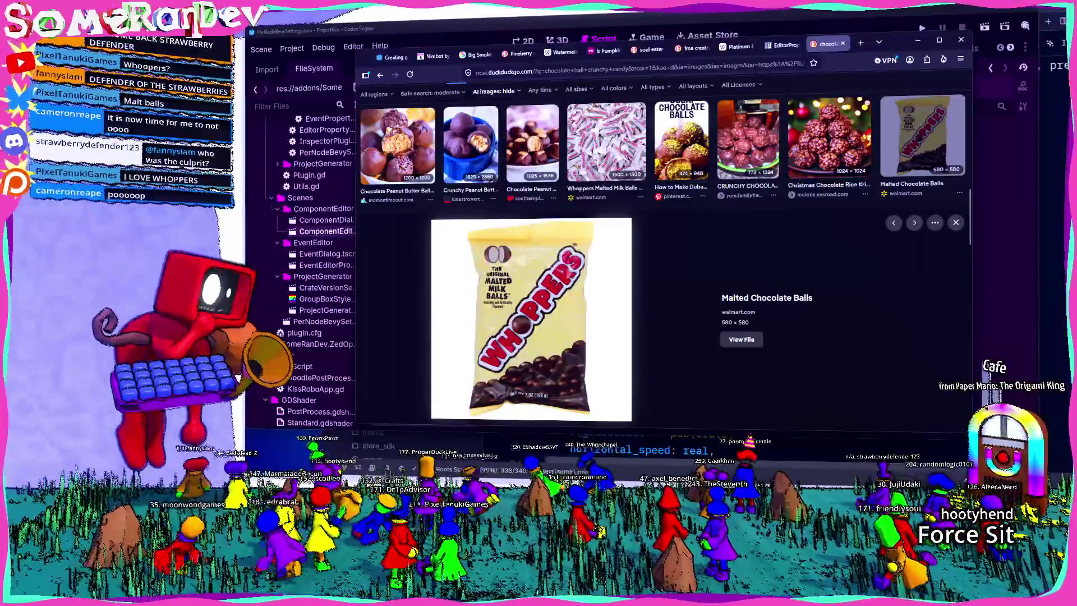
{"action": "key", "text": "alt+Tab"}
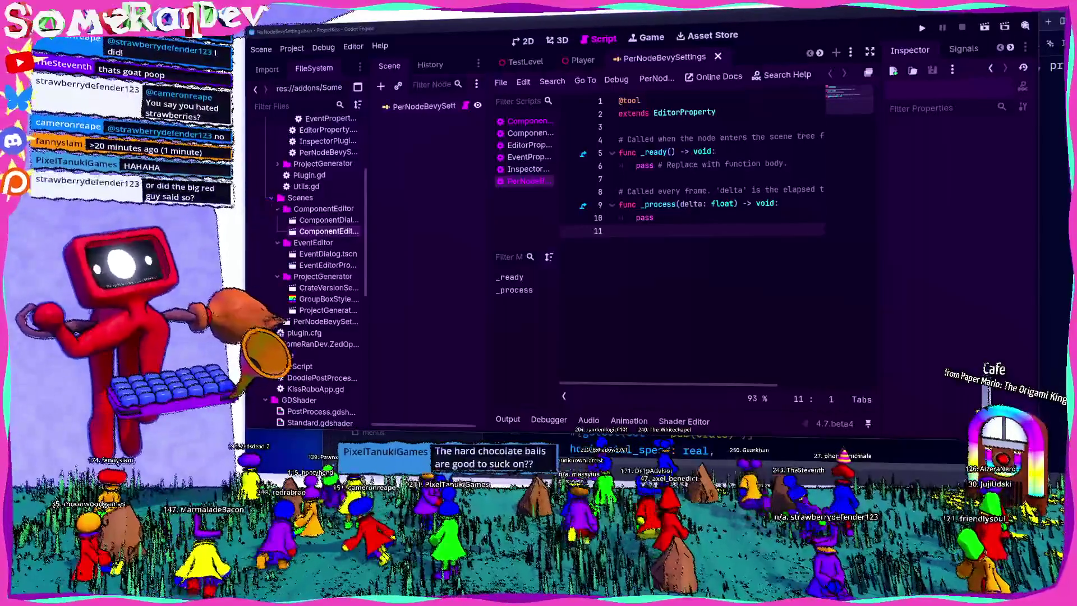
Preview the Crunchy Chocolate Balls stock image, minimize the browser, then bring up the Twitch clip page
{"action": "key", "text": "alt+Tab"}
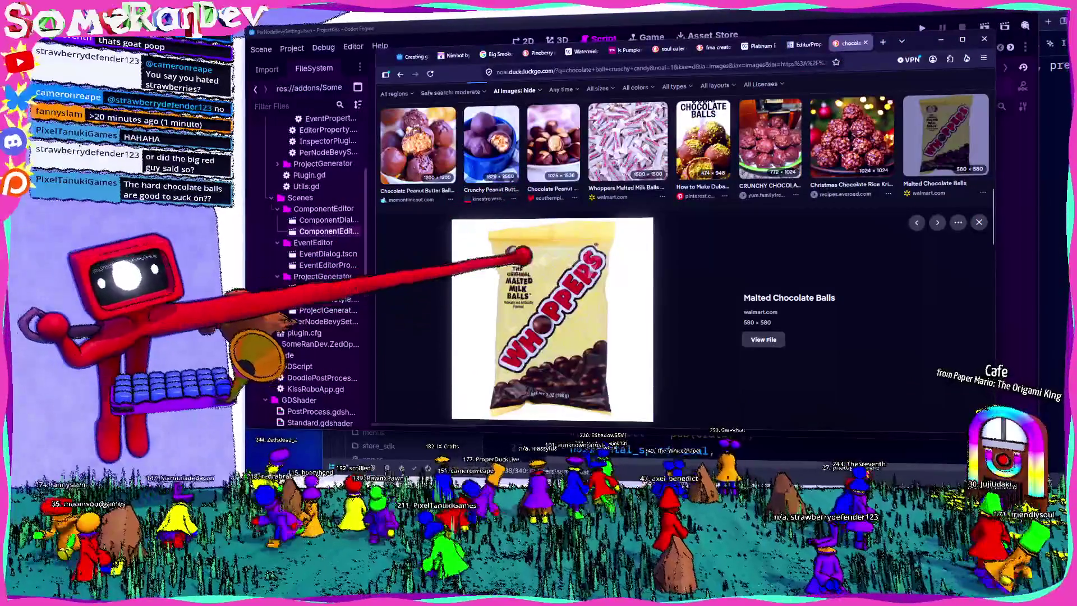
{"action": "scroll", "coordinate": [660, 245], "scroll_direction": "up", "scroll_amount": 15}
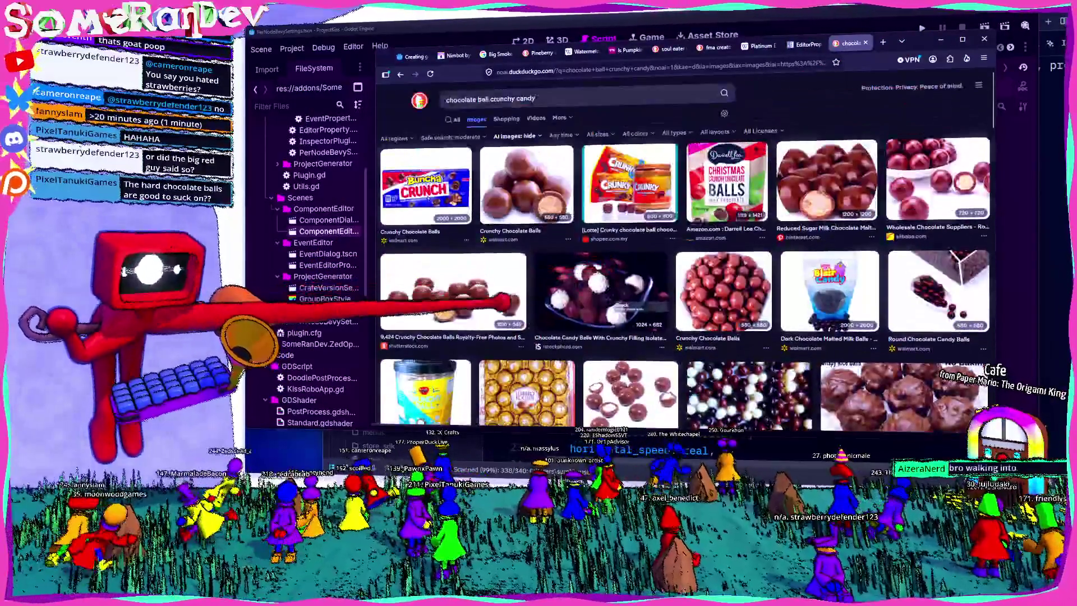
{"action": "left_click", "coordinate": [504, 303]}
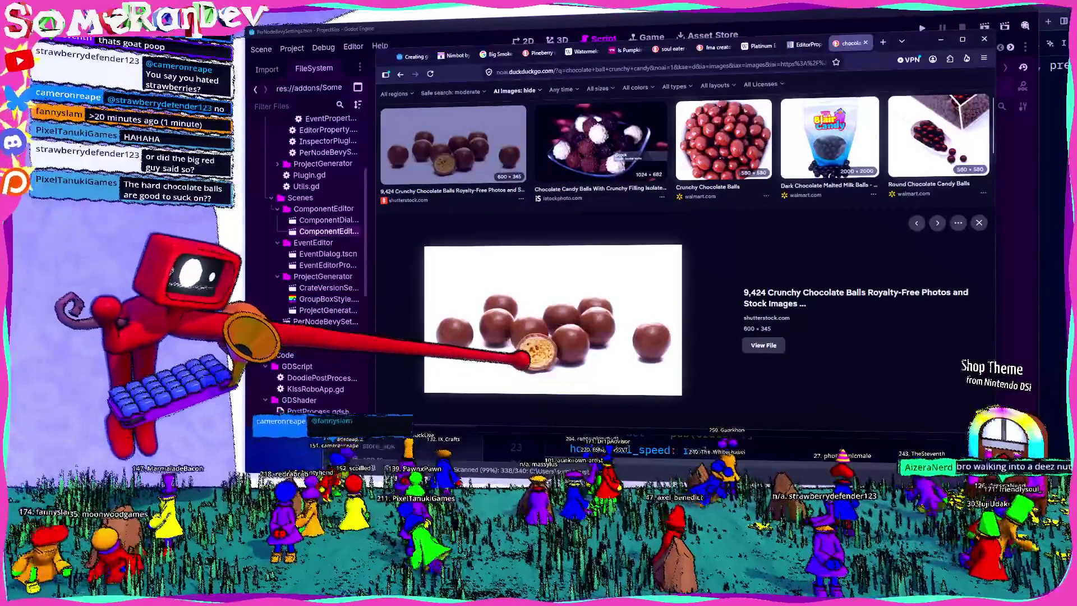
{"action": "scroll", "coordinate": [659, 244], "scroll_direction": "down", "scroll_amount": 2}
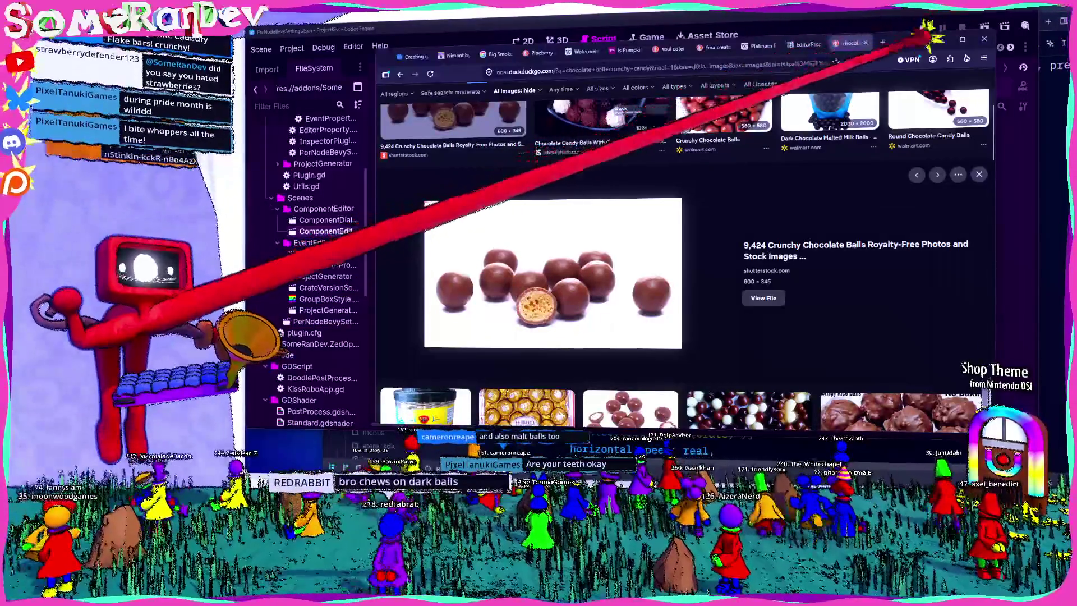
{"action": "left_click", "coordinate": [941, 39]}
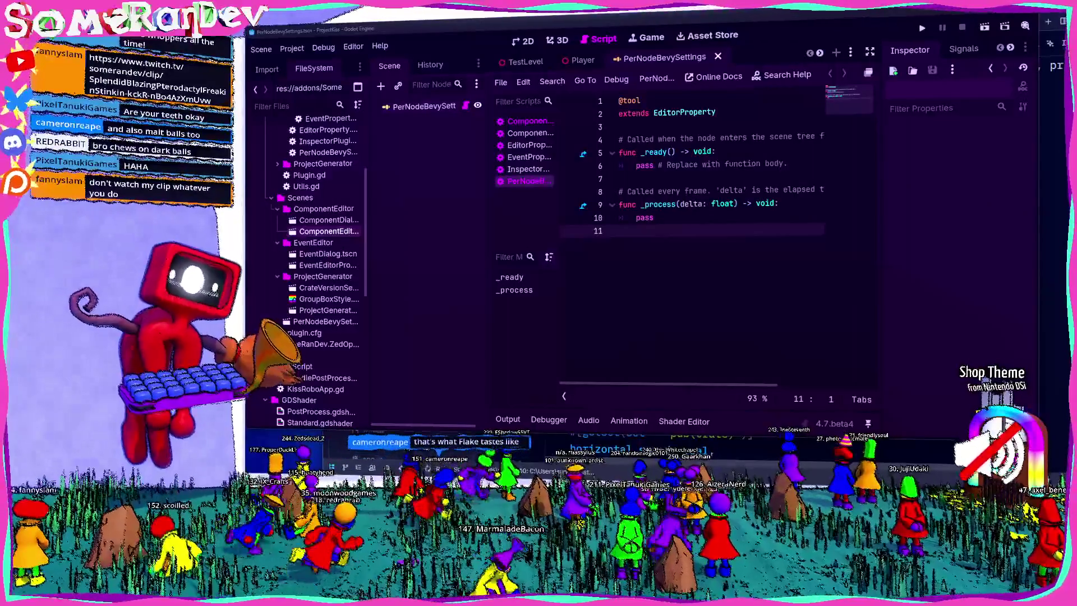
{"action": "key", "text": "alt+Tab"}
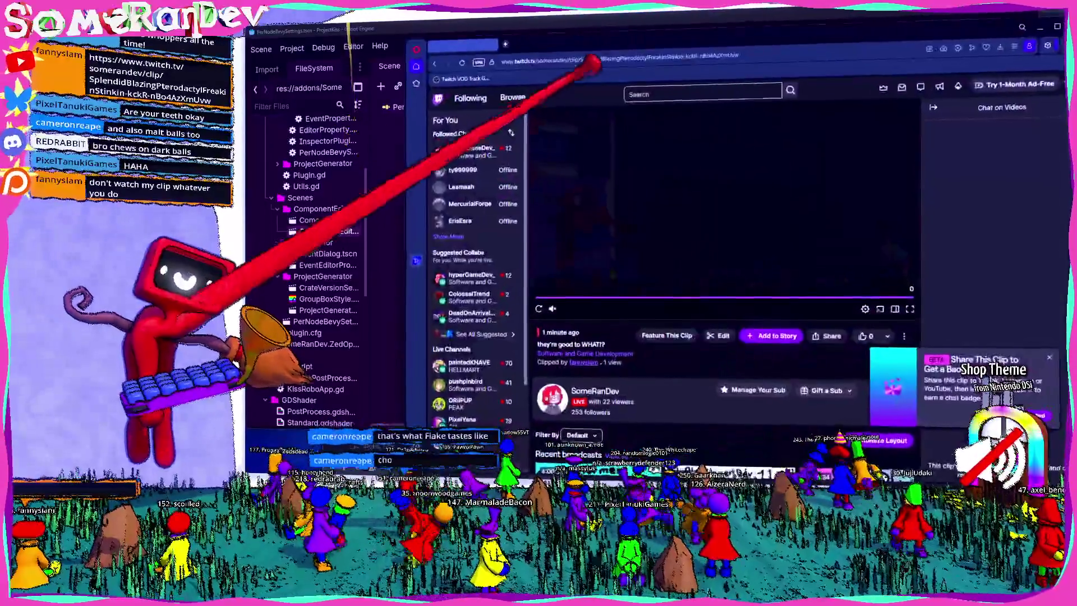
Replay the Twitch clip from the start, then switch back to Godot
{"action": "key", "text": "space"}
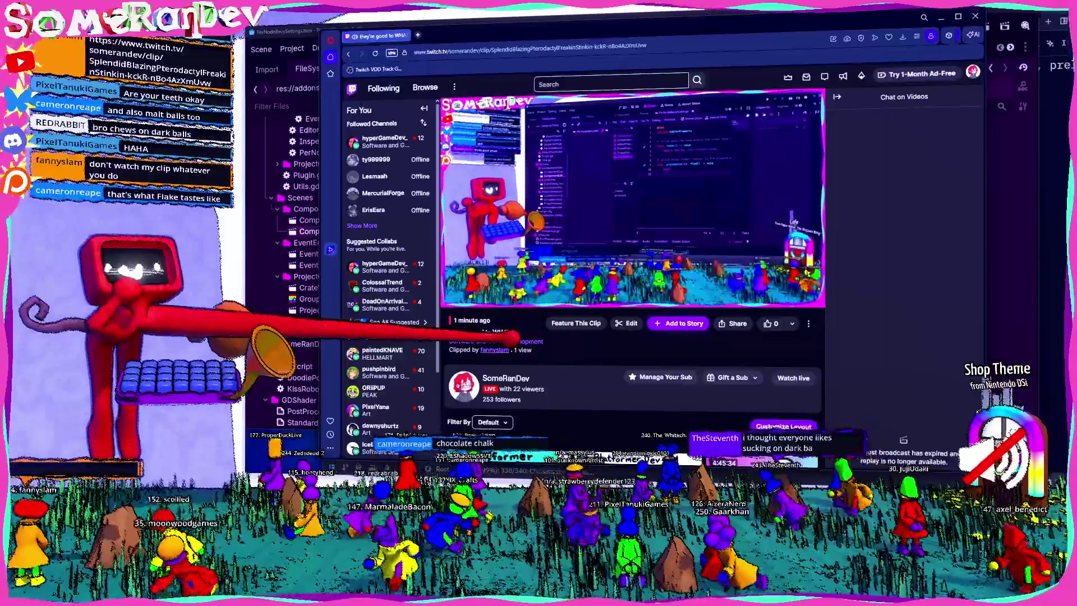
{"action": "key", "text": "alt+Tab"}
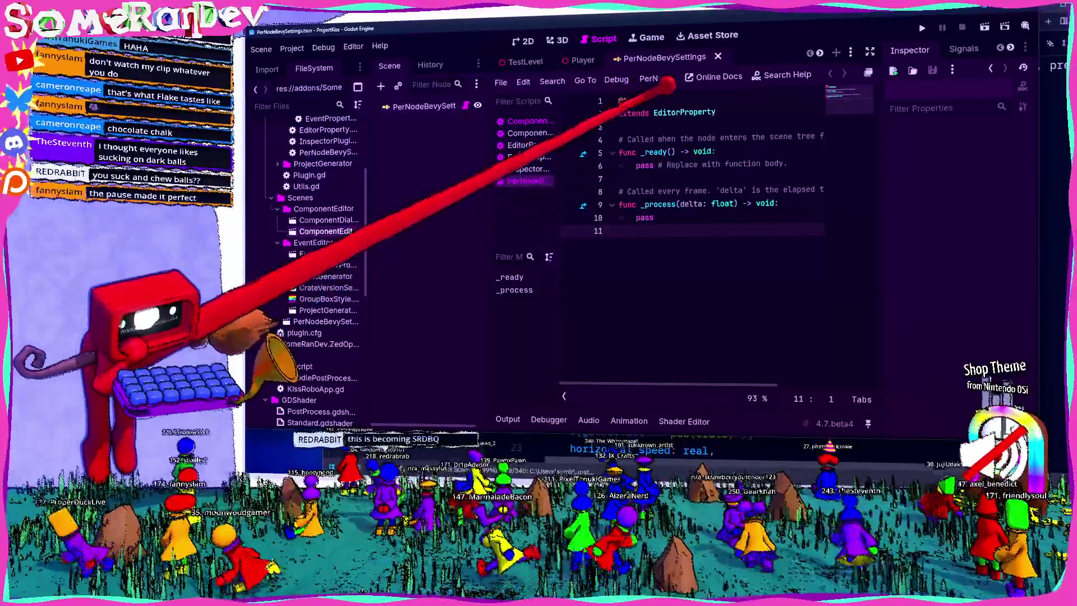
Declare class_name PerNodeBevySettings on line 2 of the PerNodeBevySettings script
{"action": "left_click", "coordinate": [618, 113]}
{"action": "type", "text": "class_name P"}
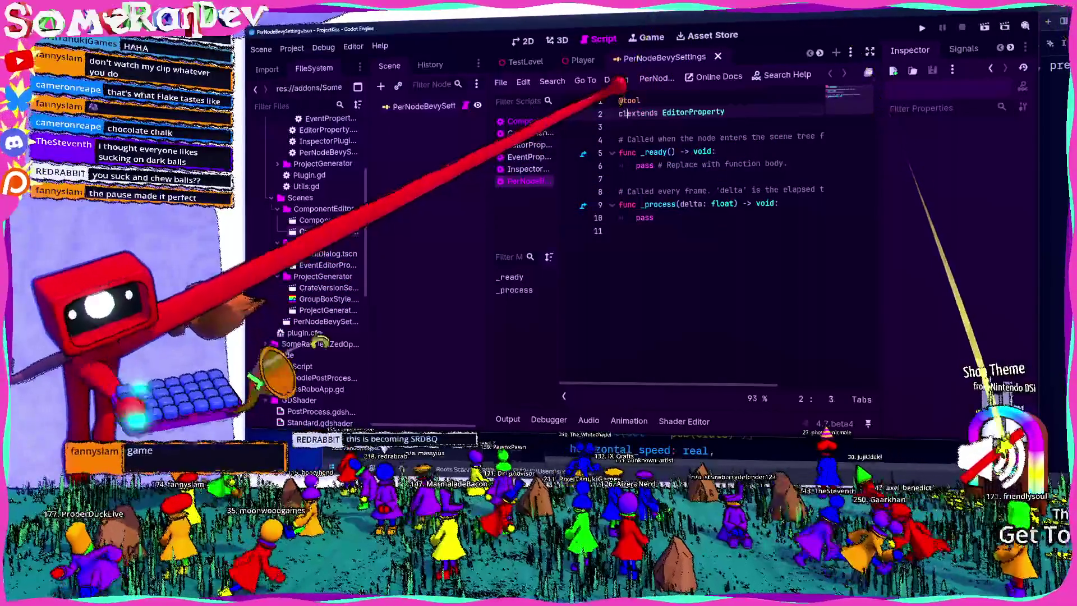
{"action": "type", "text": "erNodeBevyS"}
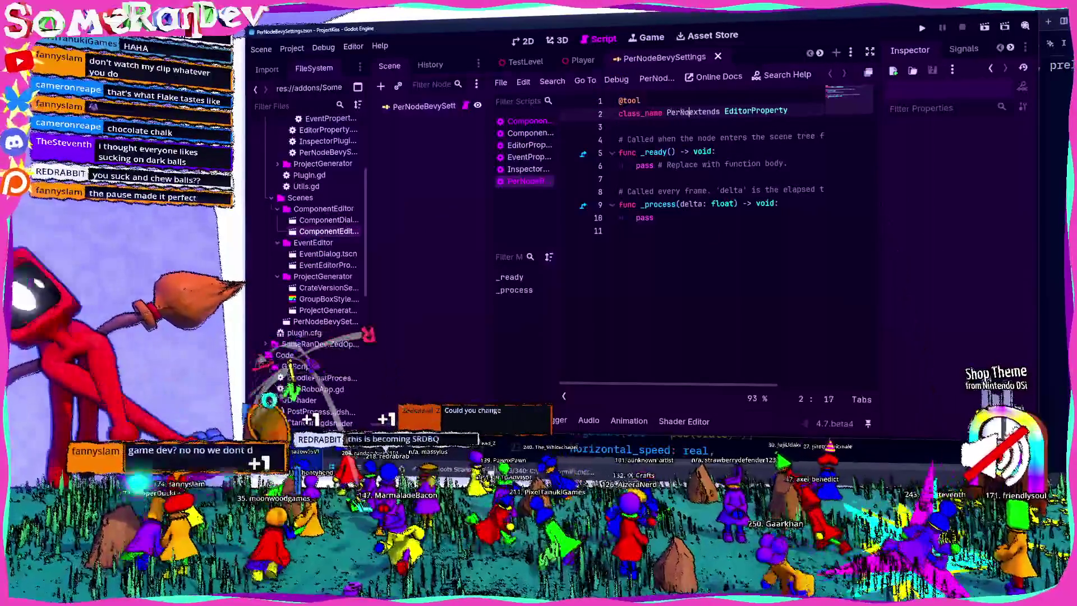
{"action": "type", "text": "etting"}
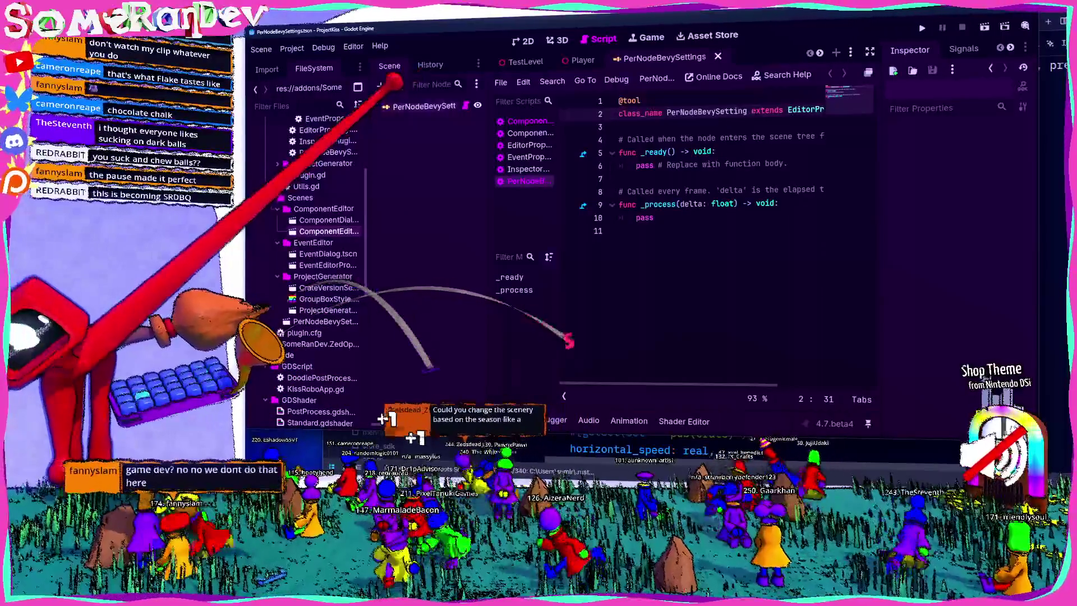
{"action": "key", "text": "Left"}
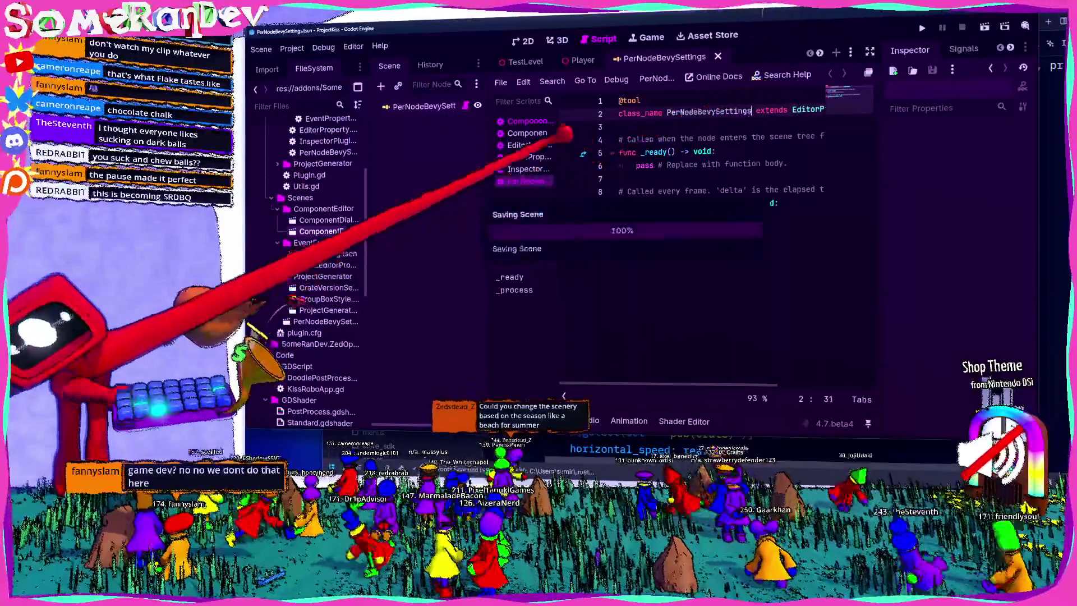
Review lines 4 to 6 of the EventProperty script, then bring up the InspectorPlugin.gd code
{"action": "left_click", "coordinate": [527, 157]}
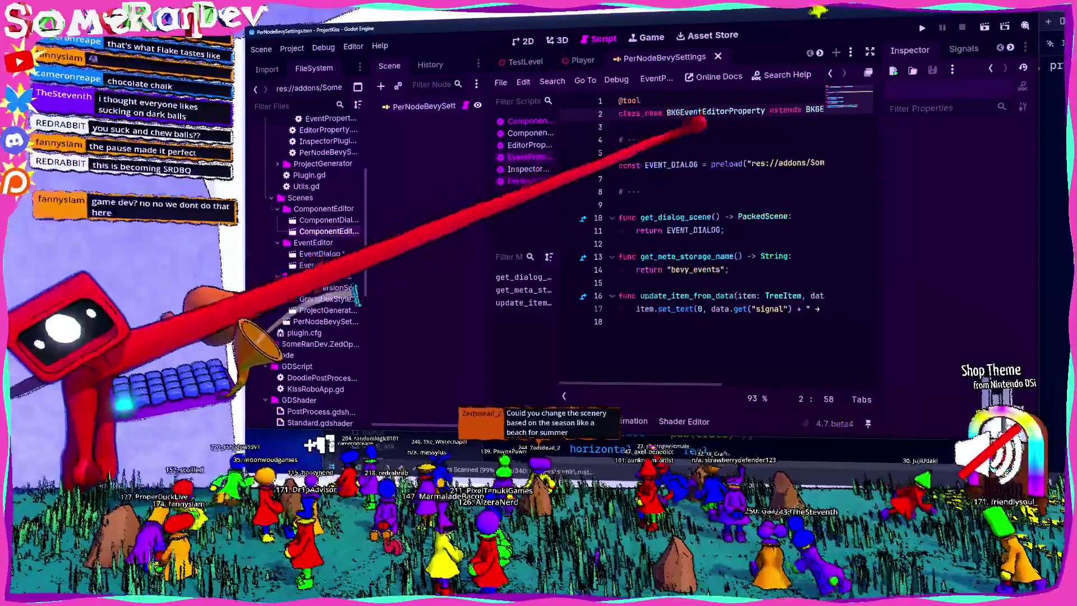
{"action": "left_click_drag", "start_coordinate": [623, 179], "coordinate": [617, 139]}
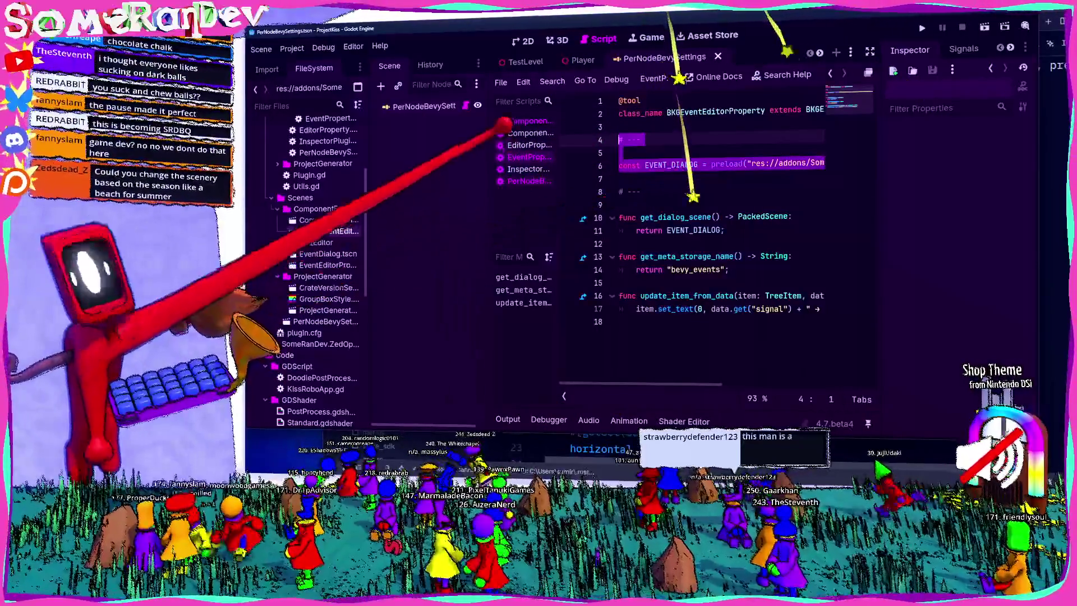
{"action": "left_click", "coordinate": [527, 120]}
{"action": "left_click", "coordinate": [527, 168]}
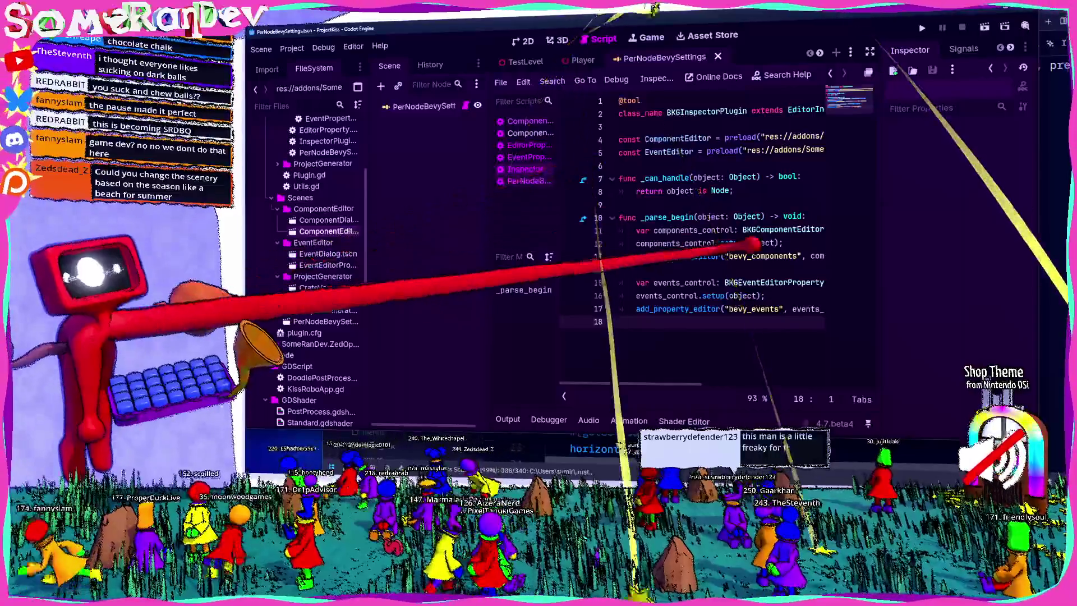
{"action": "scroll", "coordinate": [718, 225], "scroll_direction": "right", "scroll_amount": 5}
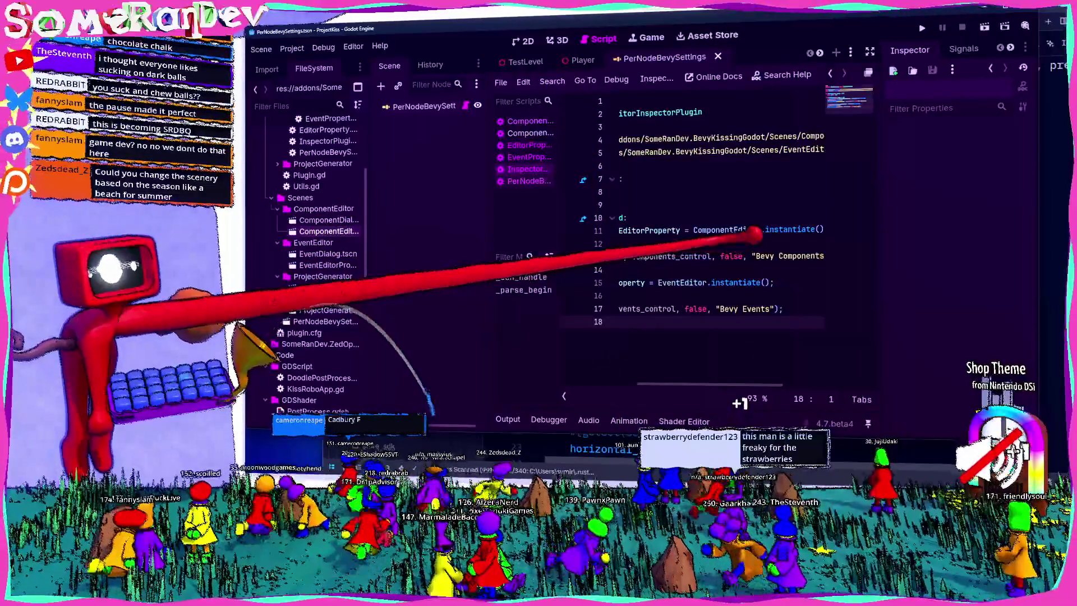
Check the instantiate() docs, hide the side docks, and select the EventEditor preload line
{"action": "left_click", "coordinate": [791, 228], "text": "ctrl"}
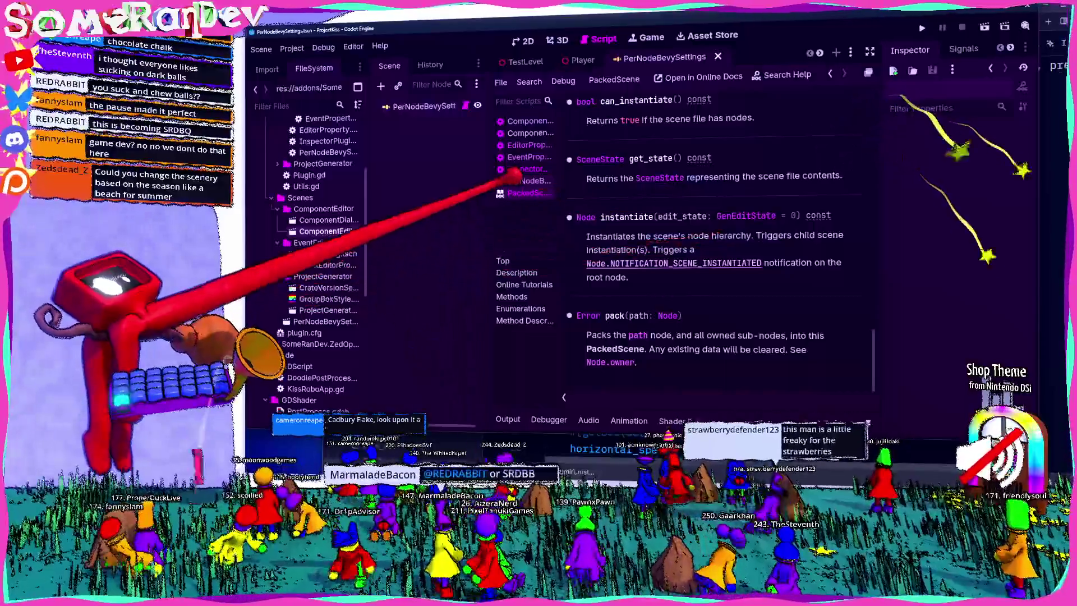
{"action": "middle_click", "coordinate": [527, 193]}
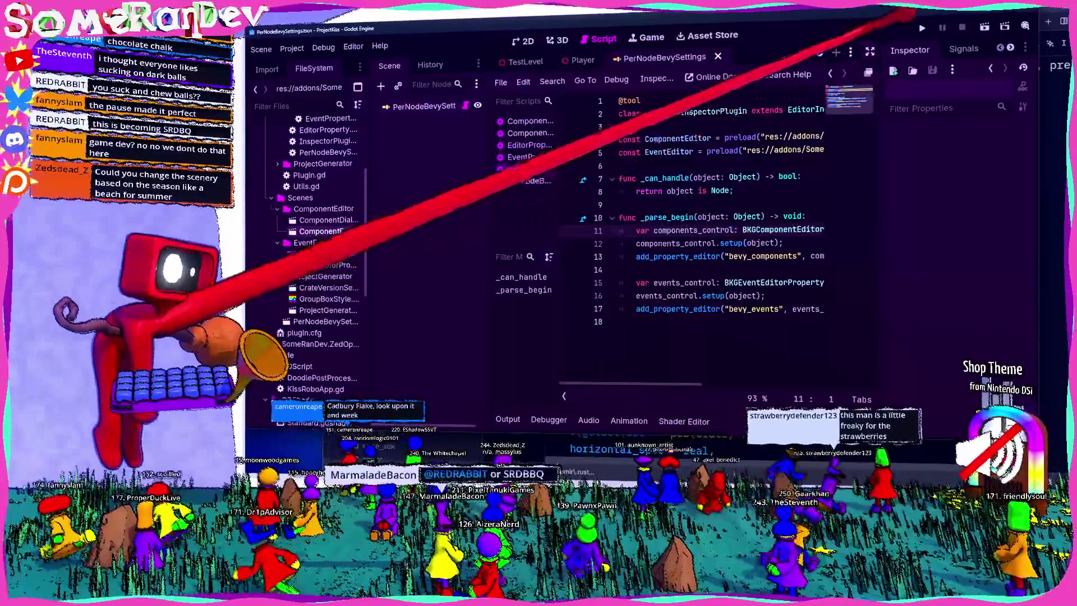
{"action": "left_click", "coordinate": [870, 51]}
{"action": "left_click_drag", "start_coordinate": [875, 149], "coordinate": [342, 151]}
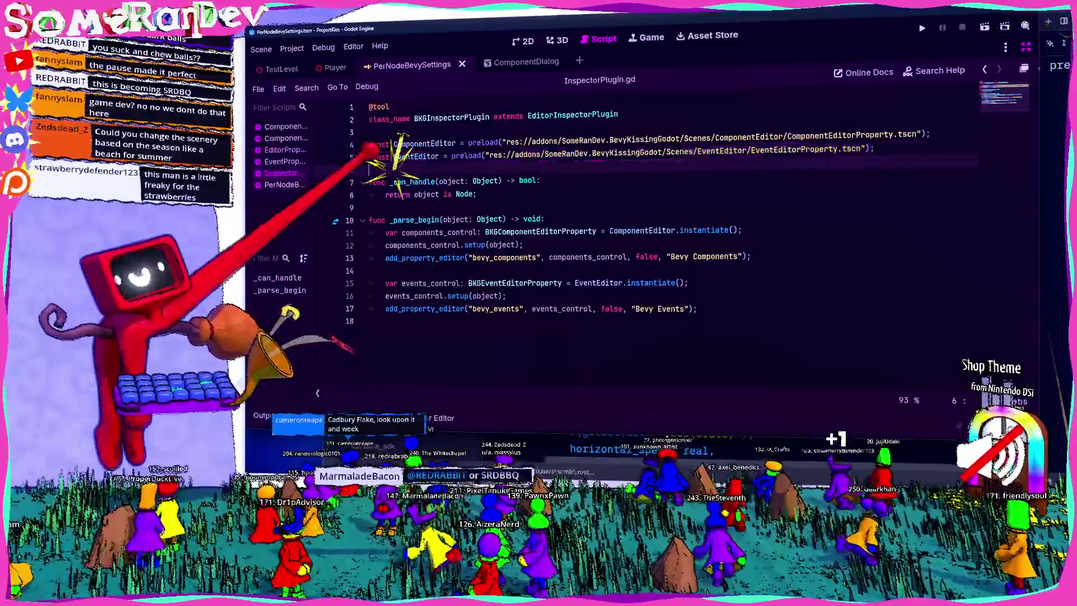
Duplicate the EventEditor preload as constant PerNodeBevySettings preloading PerNodeBevySettings.tscn, and save
{"action": "key", "text": "ctrl+shift+d"}
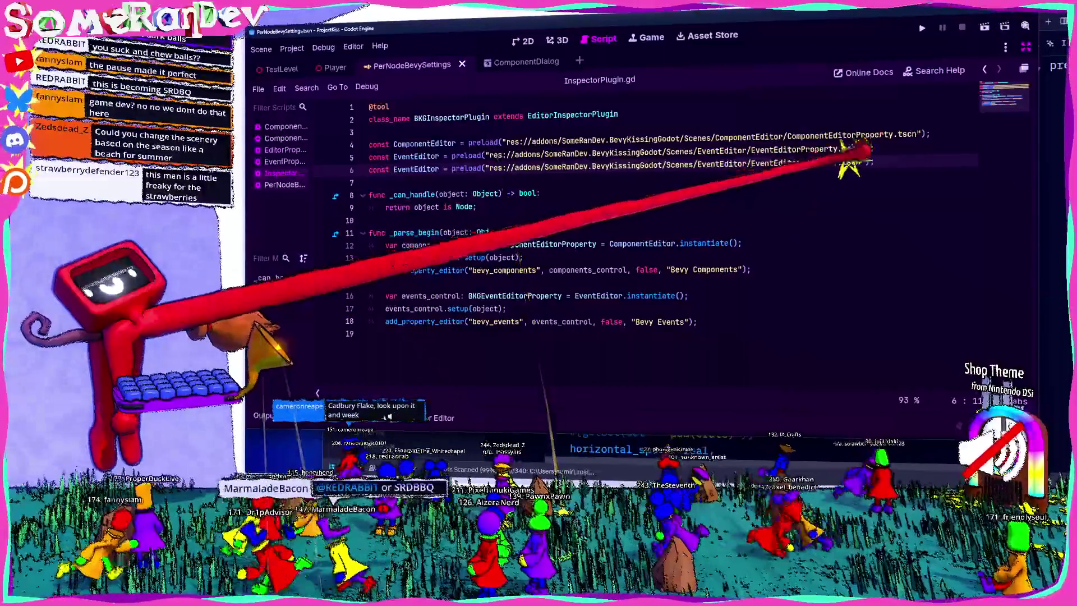
{"action": "left_click_drag", "start_coordinate": [872, 163], "coordinate": [698, 165]}
{"action": "key", "text": "BackSpace"}
{"action": "key", "text": "ctrl+space"}
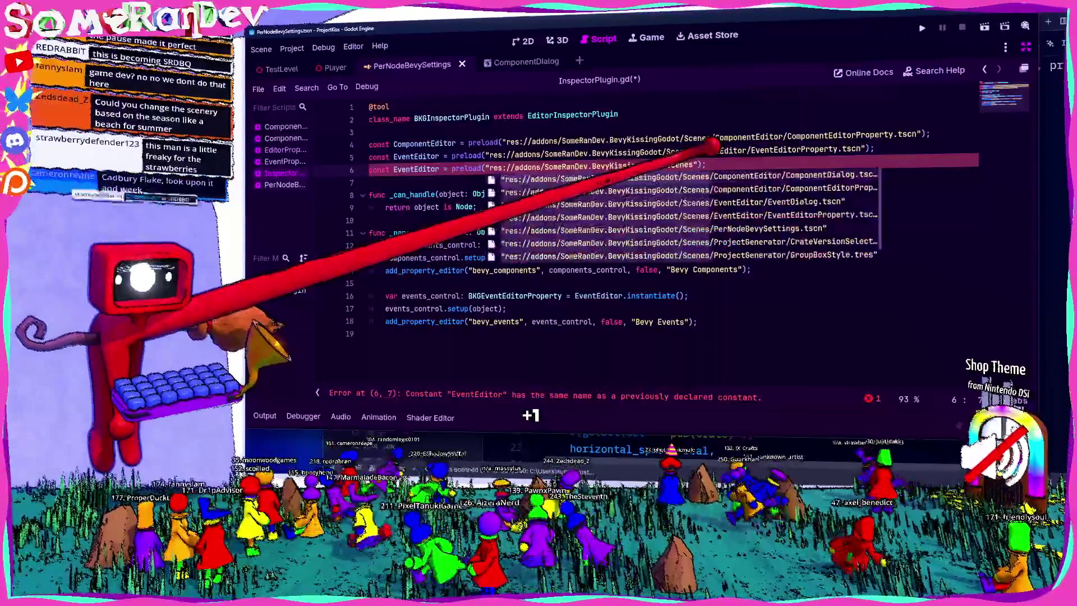
{"action": "double_click", "coordinate": [769, 229]}
{"action": "double_click", "coordinate": [416, 169]}
{"action": "type", "text": "PerNodeBevy"}
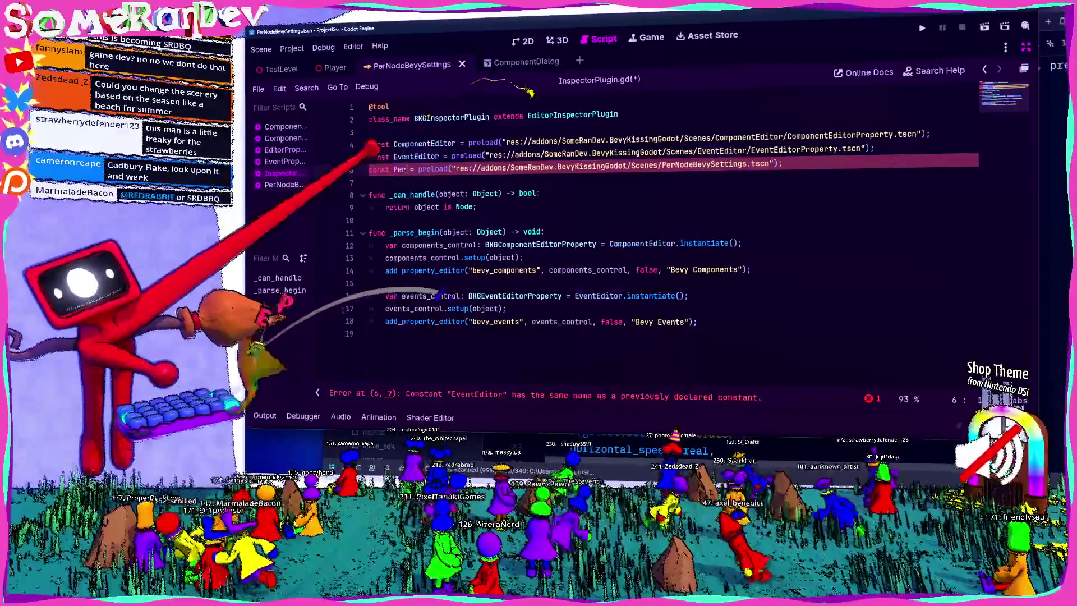
{"action": "type", "text": "Settings"}
{"action": "key", "text": "ctrl+s"}
Start line 20 with 'var per_node_bevy_settings: BKG' in InspectorPlugin.gd
{"action": "double_click", "coordinate": [433, 169]}
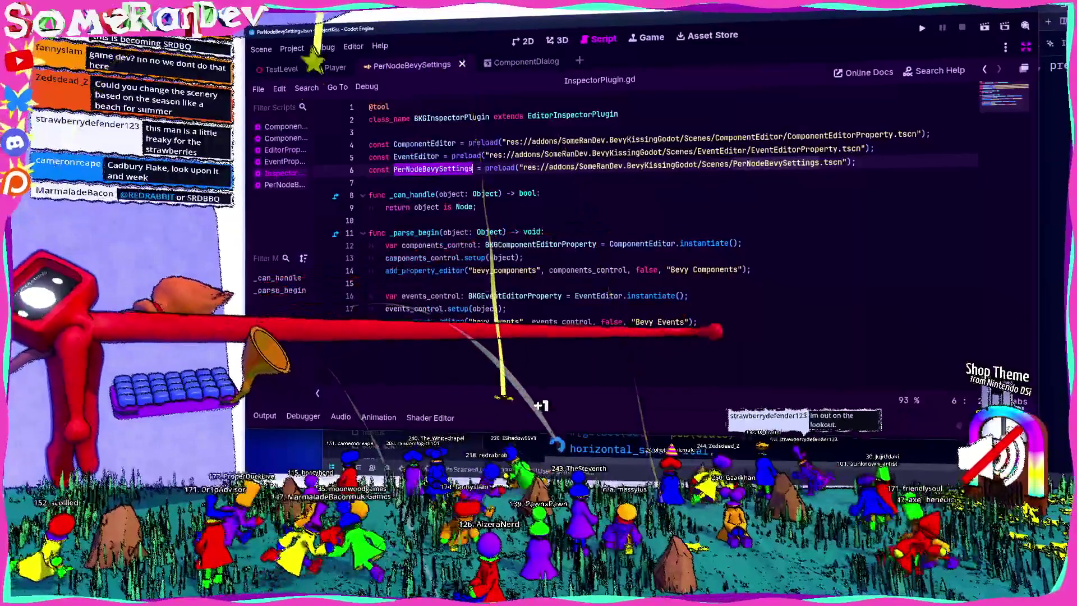
{"action": "left_click", "coordinate": [699, 321]}
{"action": "key", "text": "Return"}
{"action": "key", "text": "Return"}
{"action": "type", "text": "var "}
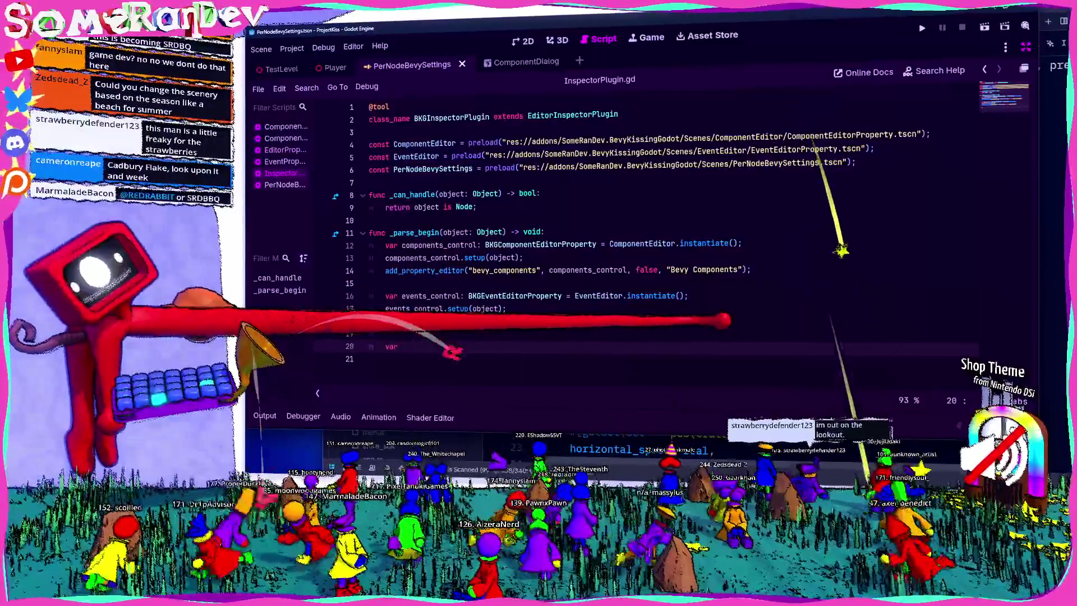
{"action": "type", "text": "per_node_bevy_settings"}
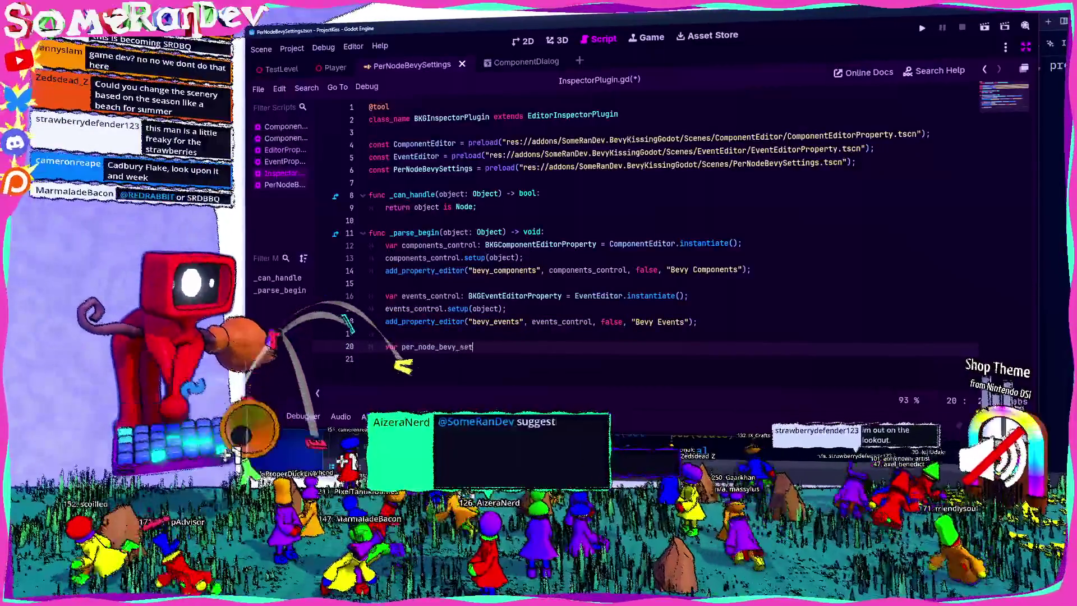
{"action": "type", "text": ": BK"}
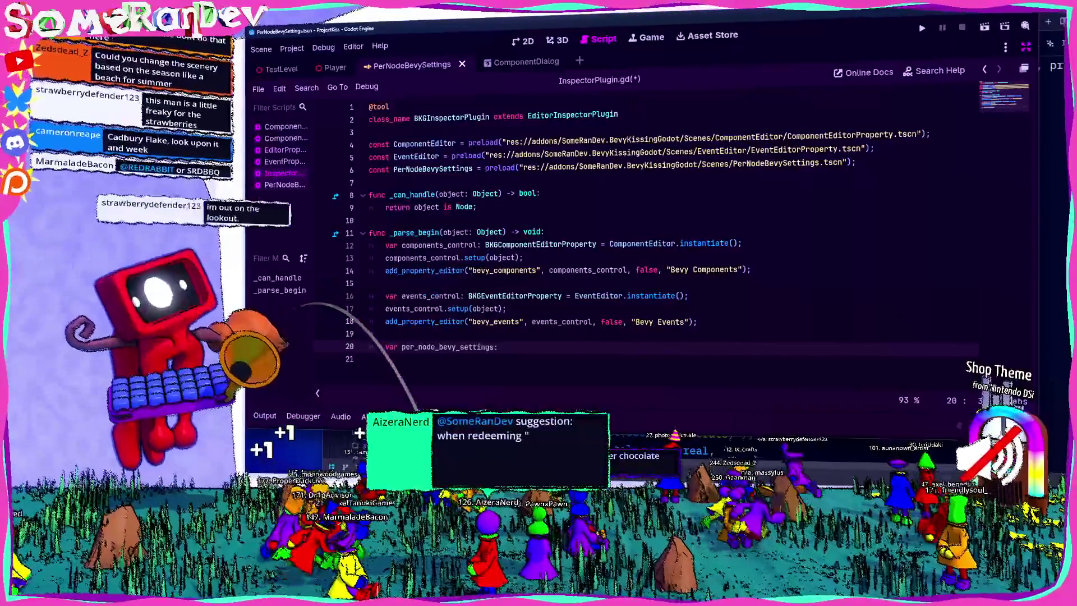
{"action": "type", "text": "G"}
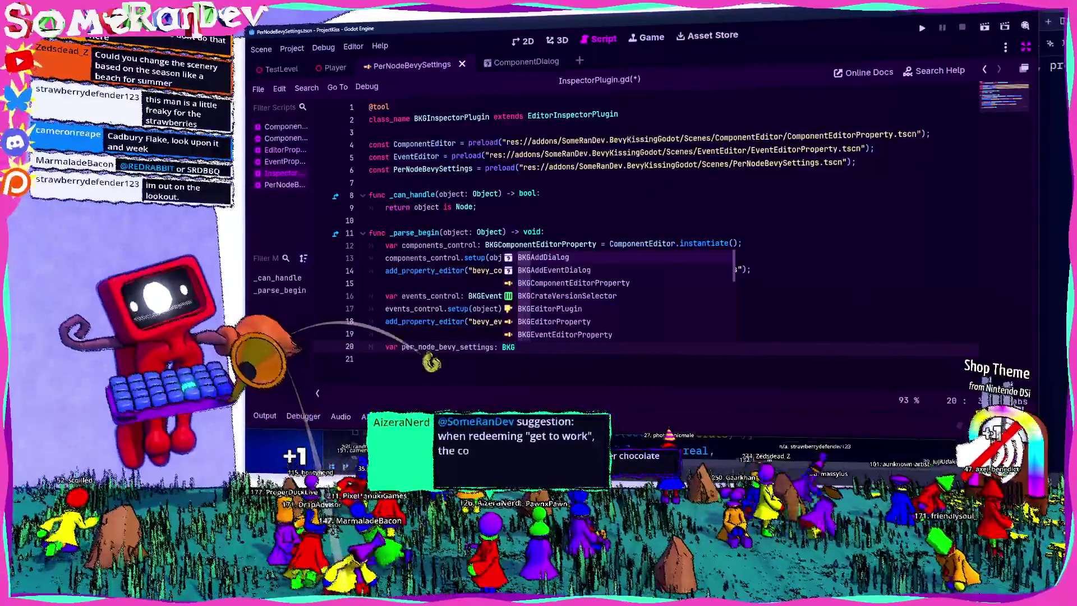
{"action": "left_click", "coordinate": [392, 182]}
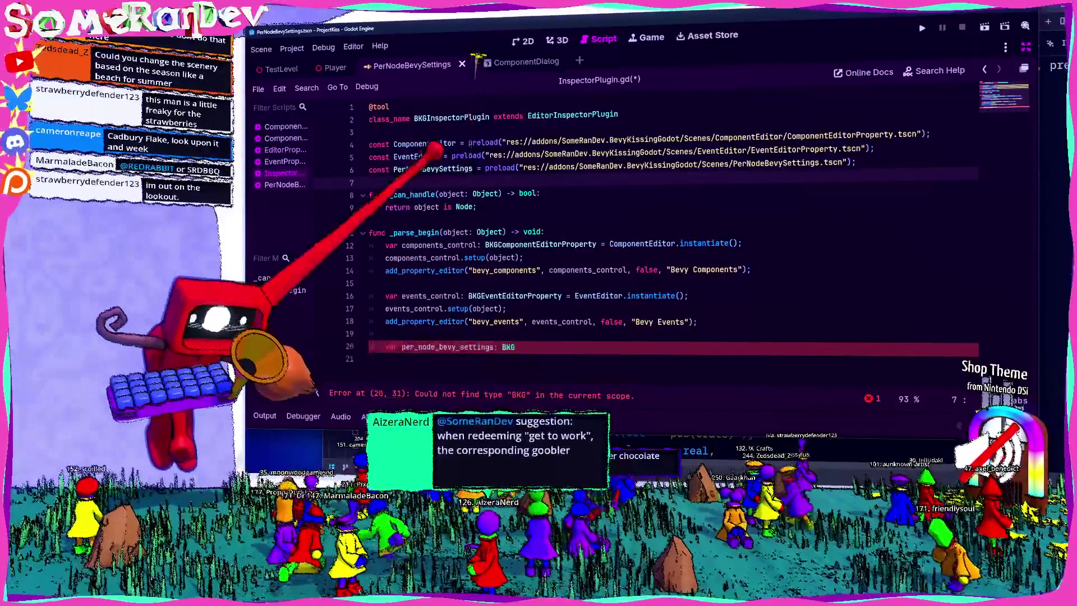
{"action": "left_click", "coordinate": [285, 185]}
Complete line 20 so per_node_bevy_settings = PerNodeBevySettings.instantiate();
{"action": "double_click", "coordinate": [460, 116]}
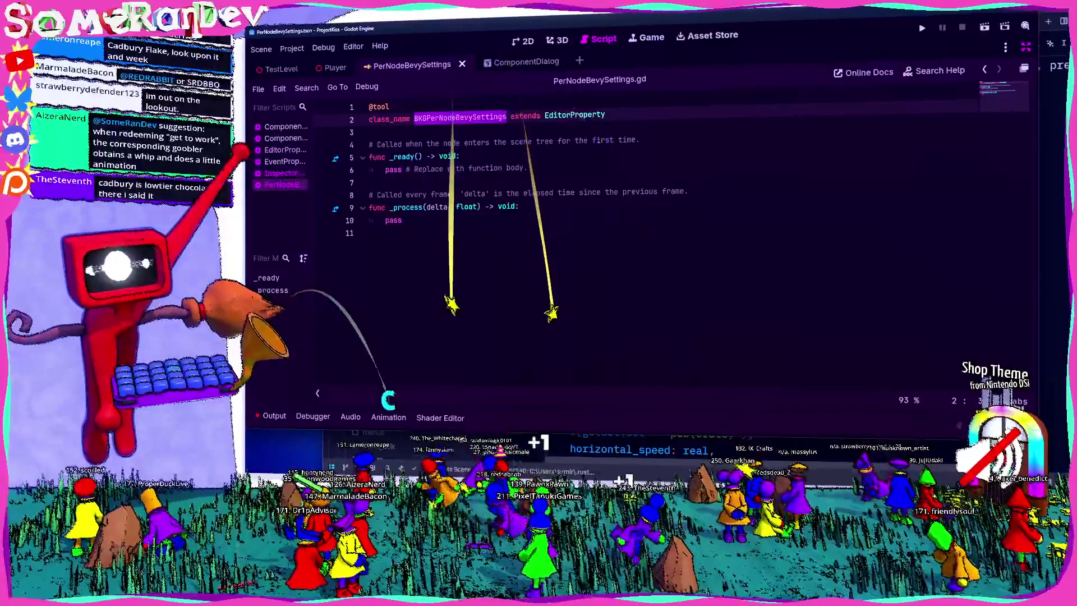
{"action": "left_click", "coordinate": [281, 173]}
{"action": "type", "text": "PerNodeBevySettings "}
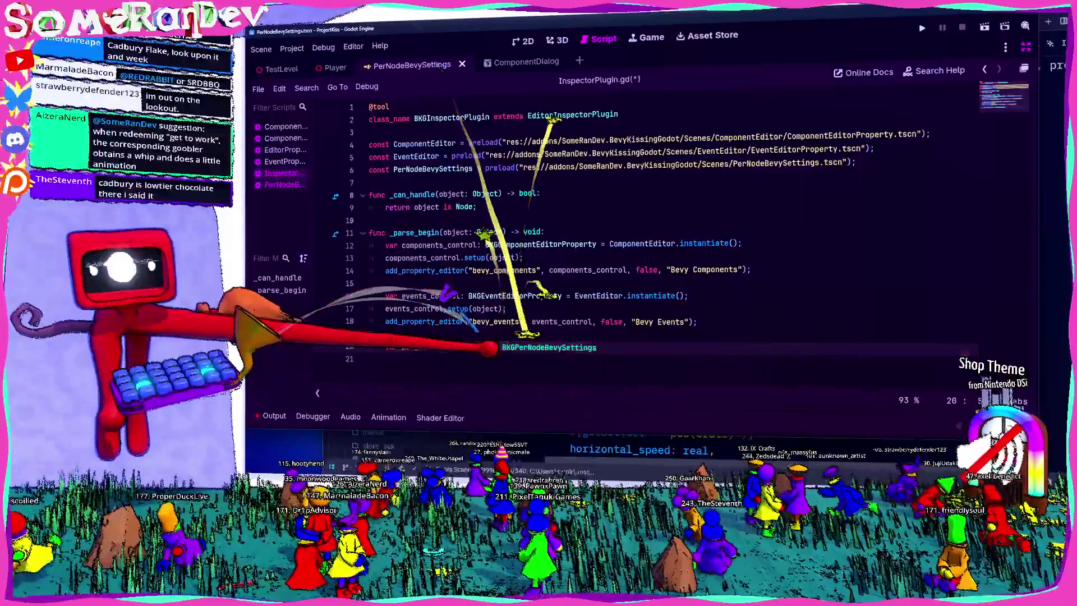
{"action": "type", "text": "="}
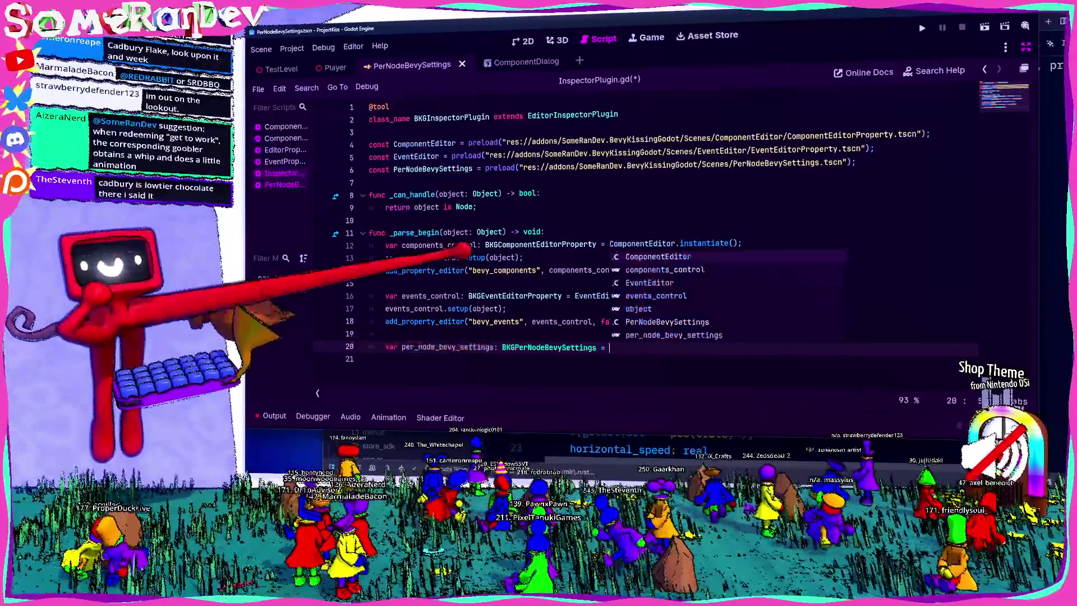
{"action": "left_click", "coordinate": [473, 168]}
{"action": "key", "text": "ctrl+c"}
{"action": "left_click", "coordinate": [607, 348]}
{"action": "key", "text": "ctrl+v"}
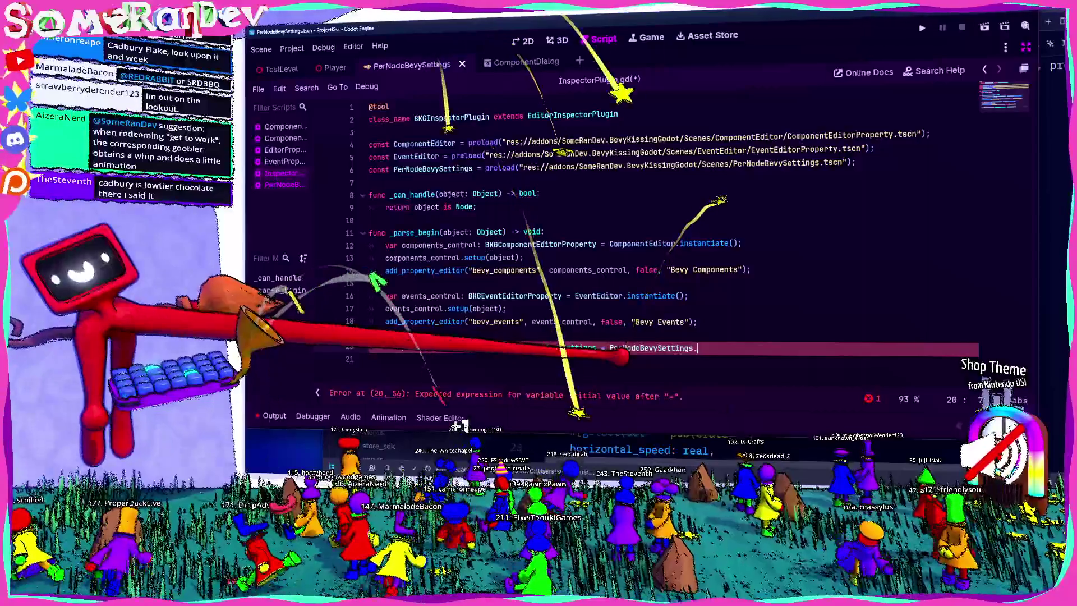
{"action": "type", "text": ".ins"}
{"action": "key", "text": "Return"}
{"action": "key", "text": "Down"}
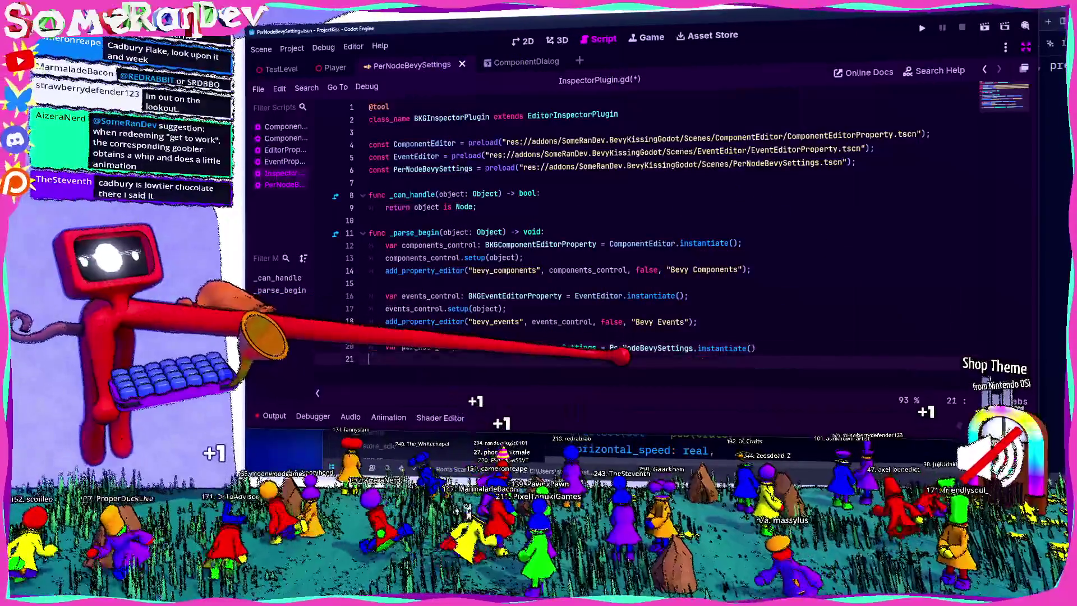
{"action": "key", "text": "BackSpace"}
{"action": "type", "text": ";"}
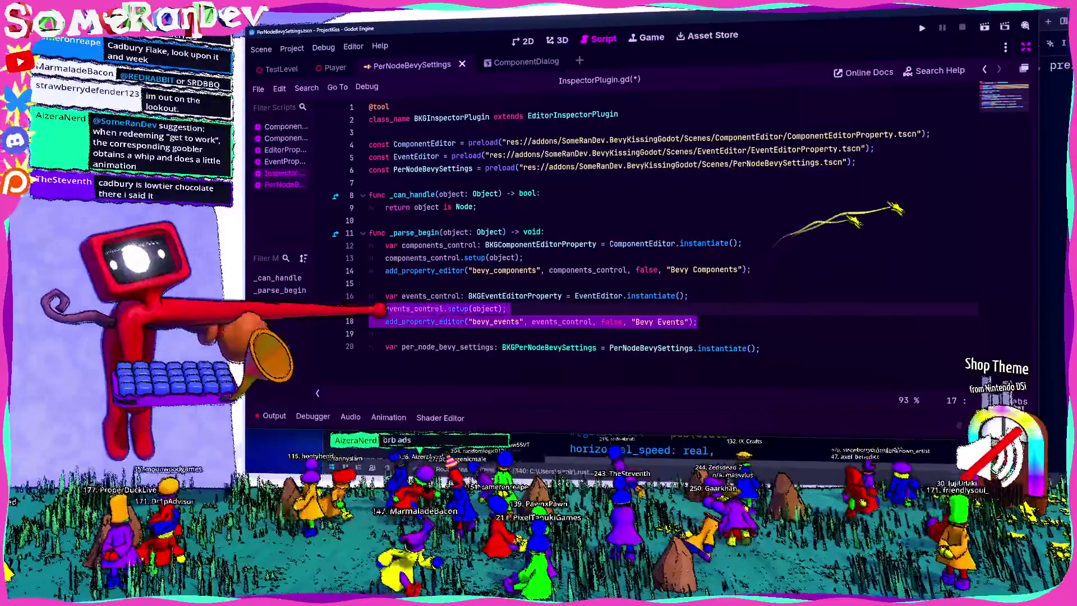
Paste the events setup lines and make line 21 call setup on per_node_bevy_settings
{"action": "key", "text": "ctrl+v"}
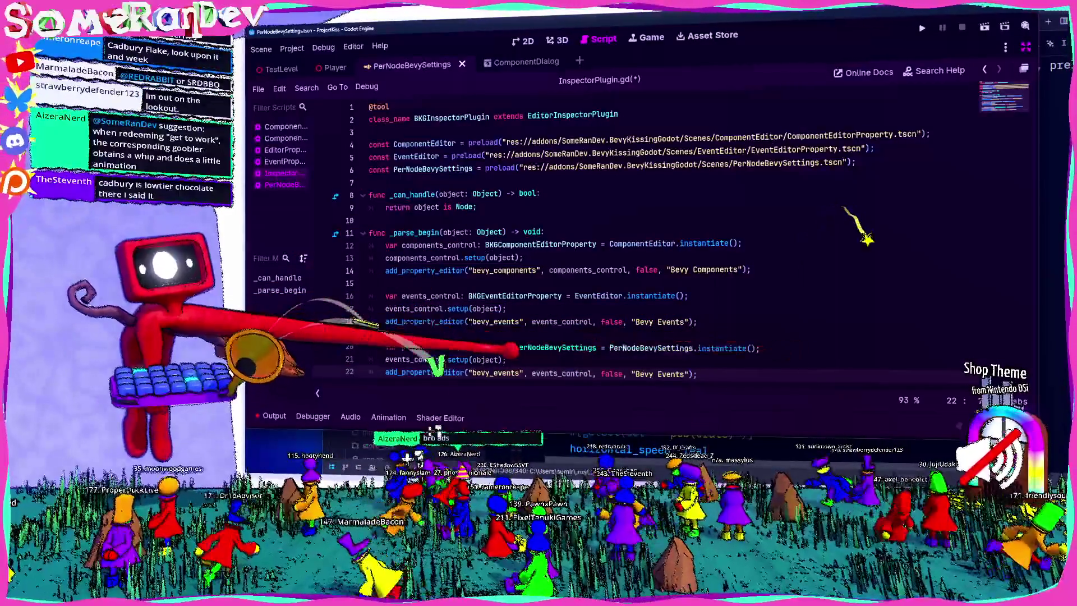
{"action": "double_click", "coordinate": [449, 348]}
{"action": "key", "text": "ctrl+c"}
{"action": "double_click", "coordinate": [405, 360]}
{"action": "key", "text": "ctrl+v"}
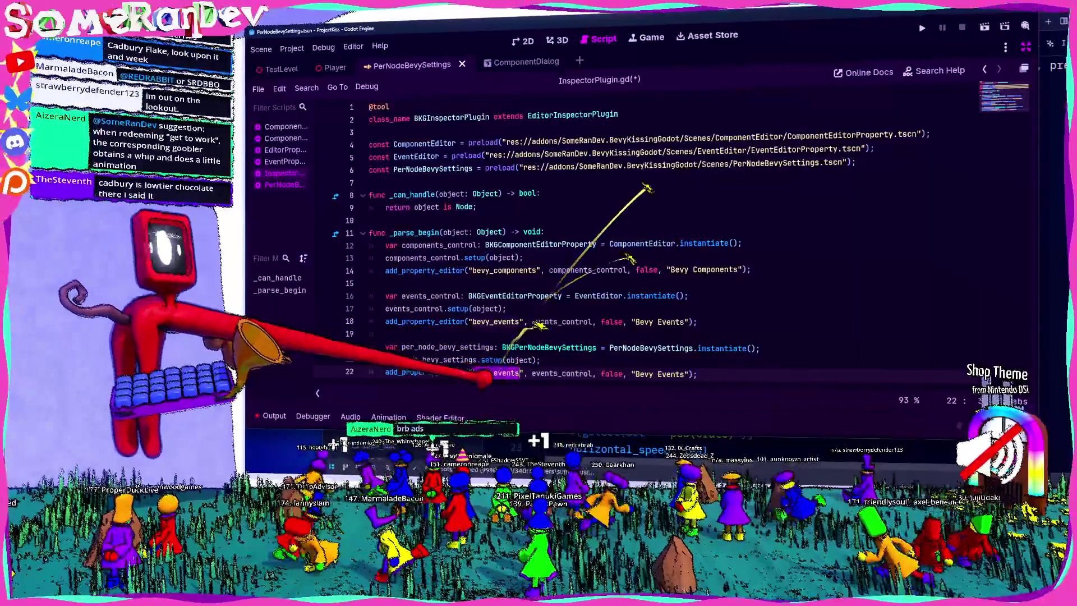
Edit line 22 to add_property_editor("bevy_settings", per_node_bevy_settings, true, "Per-Node Bevy Settings") and save
{"action": "double_click", "coordinate": [496, 373]}
{"action": "type", "text": "b"}
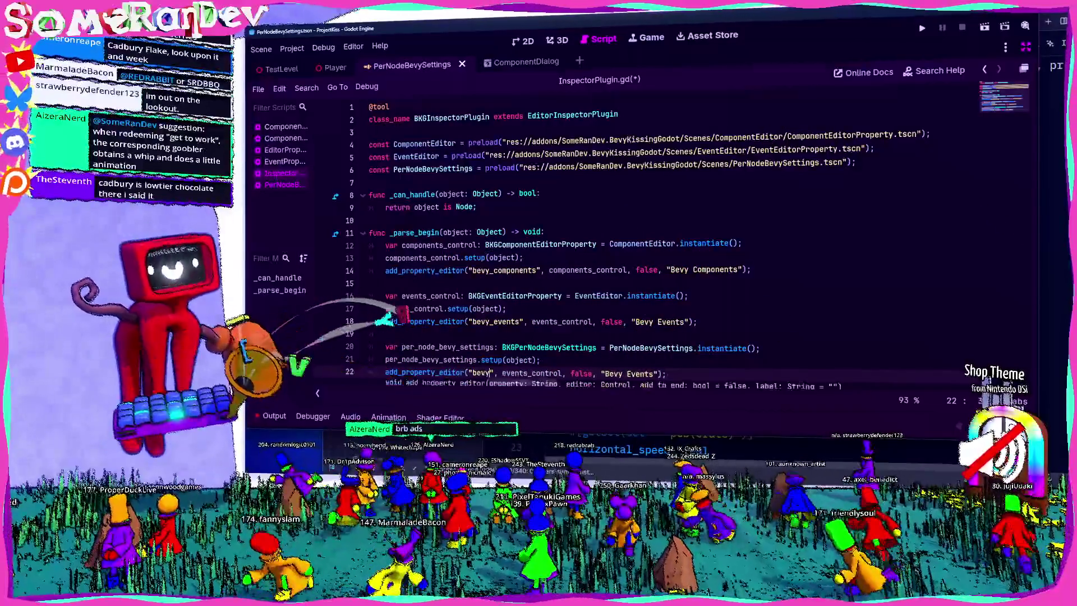
{"action": "double_click", "coordinate": [567, 373]}
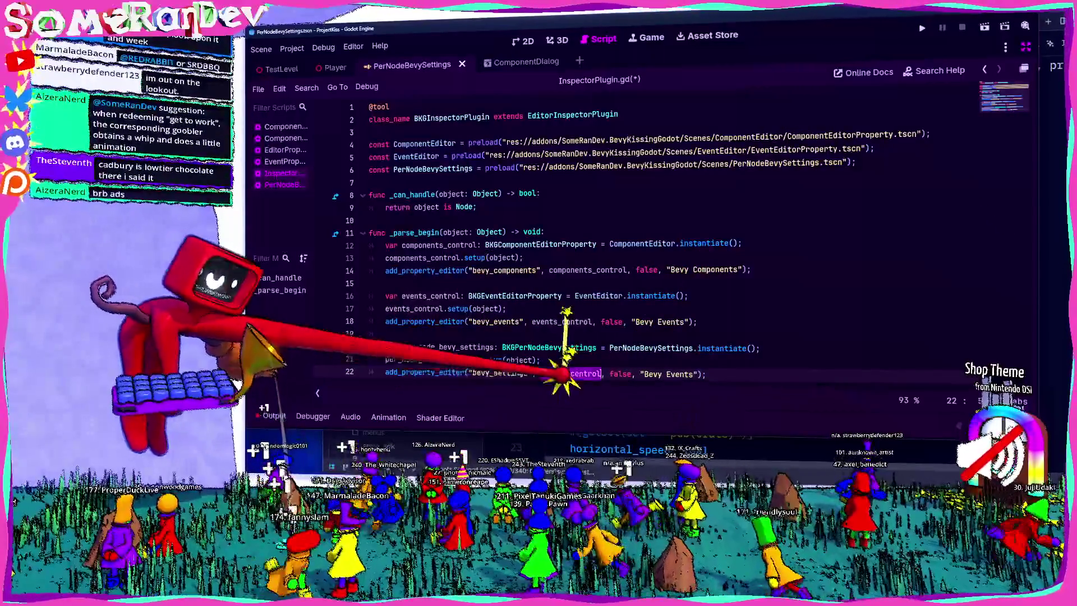
{"action": "key", "text": "ctrl+v"}
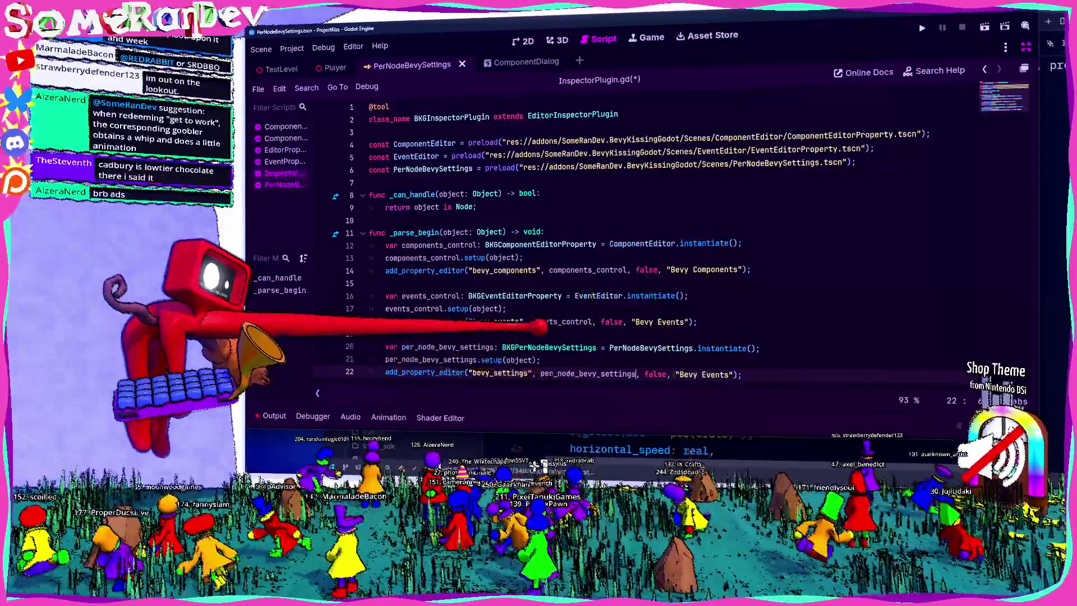
{"action": "double_click", "coordinate": [654, 373]}
{"action": "type", "text": "true"}
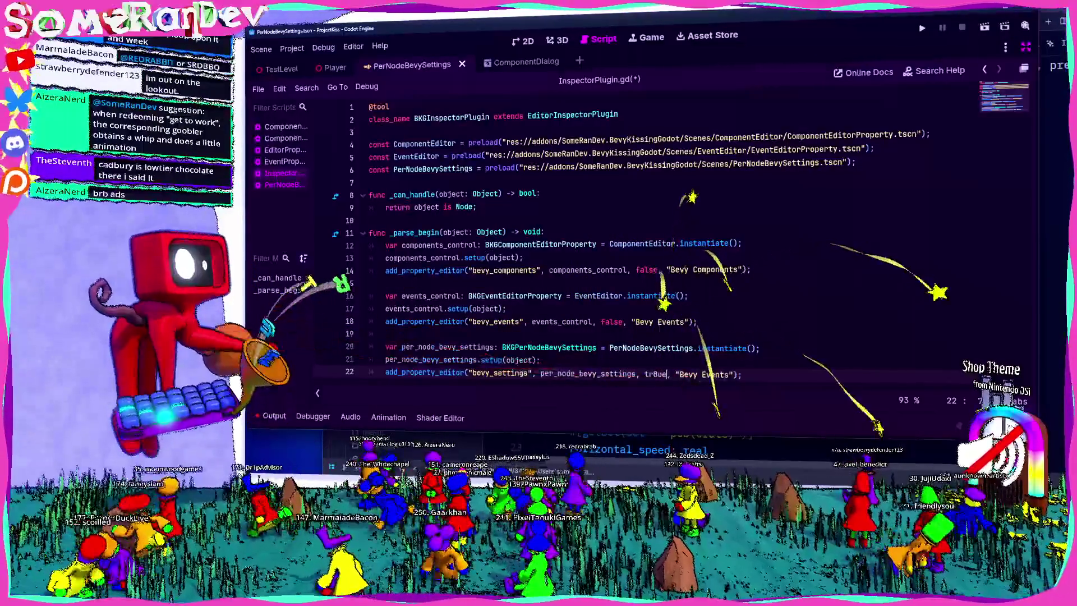
{"action": "double_click", "coordinate": [704, 375]}
{"action": "type", "text": "Settings"}
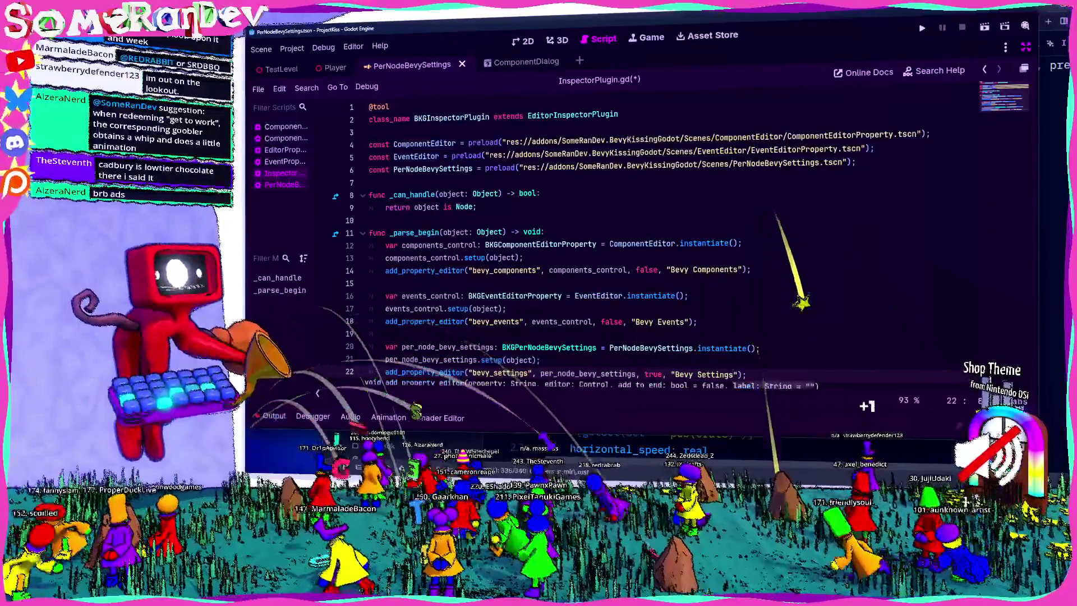
{"action": "left_click", "coordinate": [675, 374]}
{"action": "type", "text": "Per"}
{"action": "key", "text": "BackSpace"}
{"action": "type", "text": "-Node"}
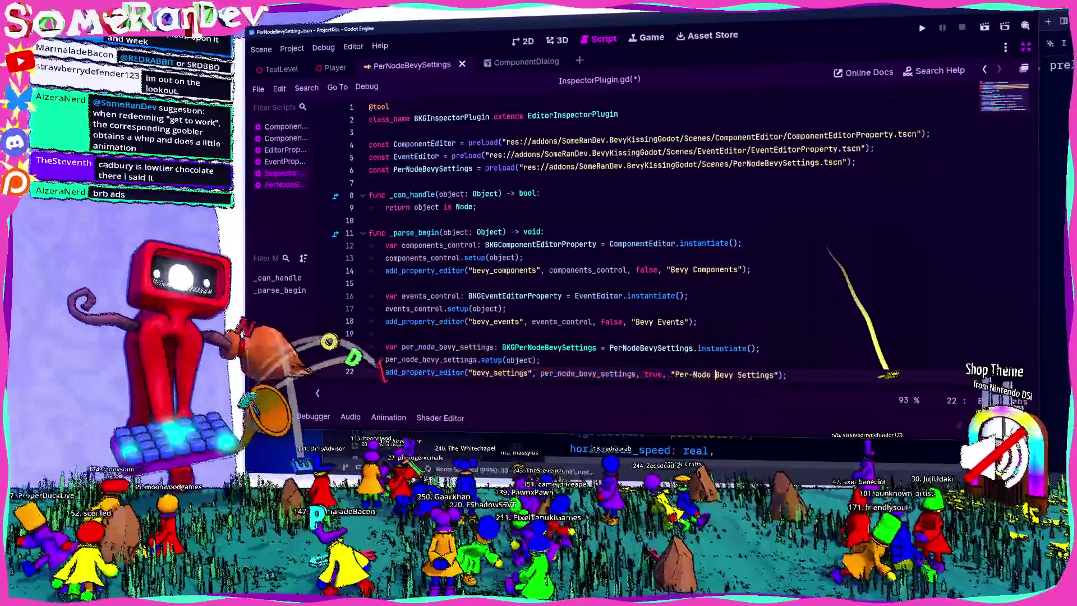
{"action": "key", "text": "ctrl+s"}
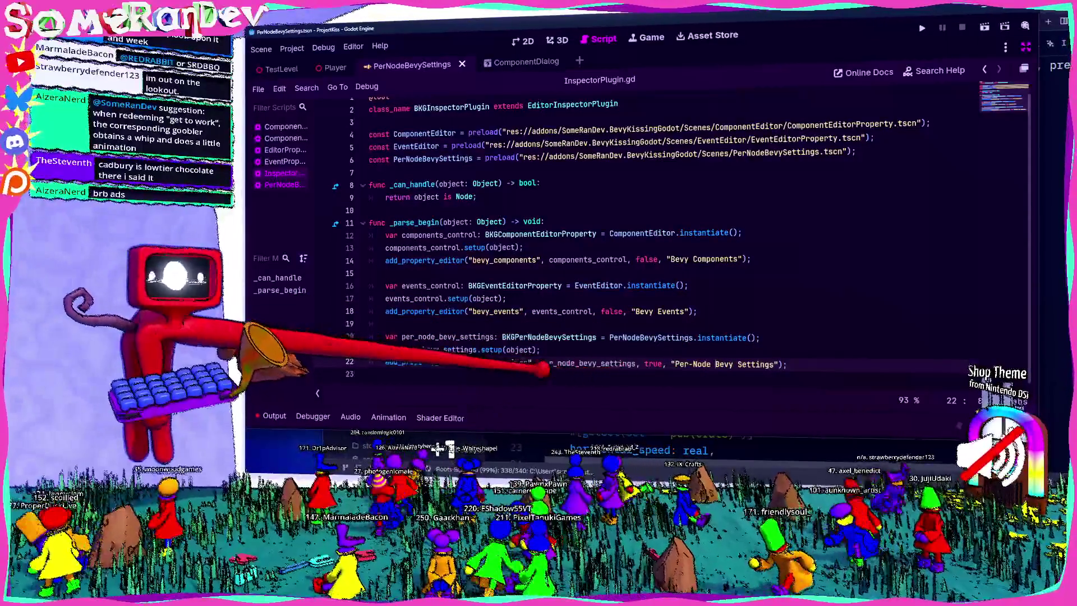
Add a stub func setup(object: Object) -> void: pass, then relaunch Godot from RustRover
{"action": "left_click", "coordinate": [283, 185]}
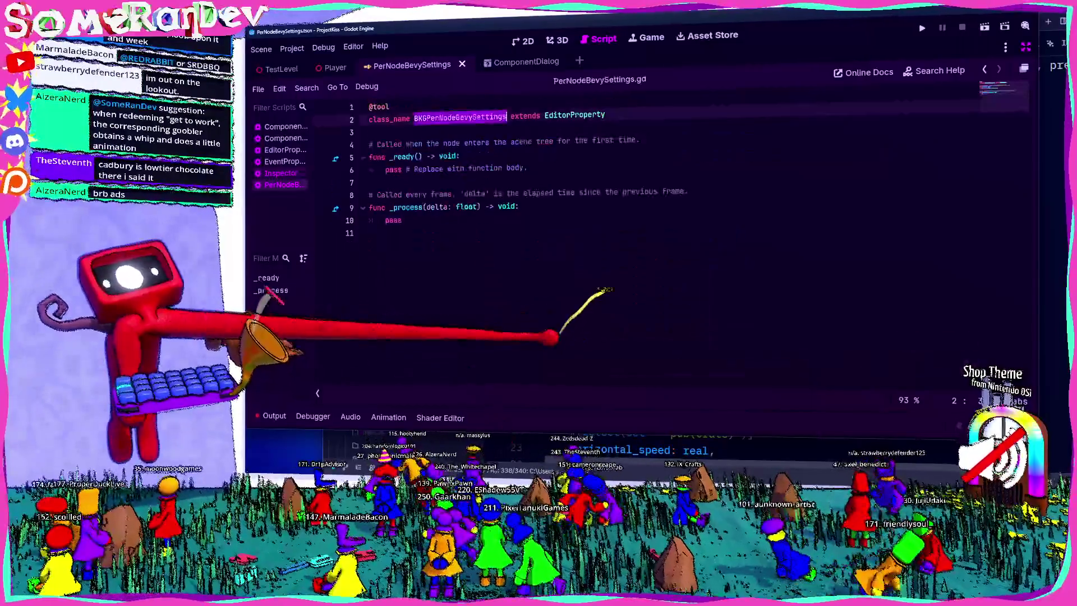
{"action": "key", "text": "Return"}
{"action": "type", "text": "func setup(object: Ob"}
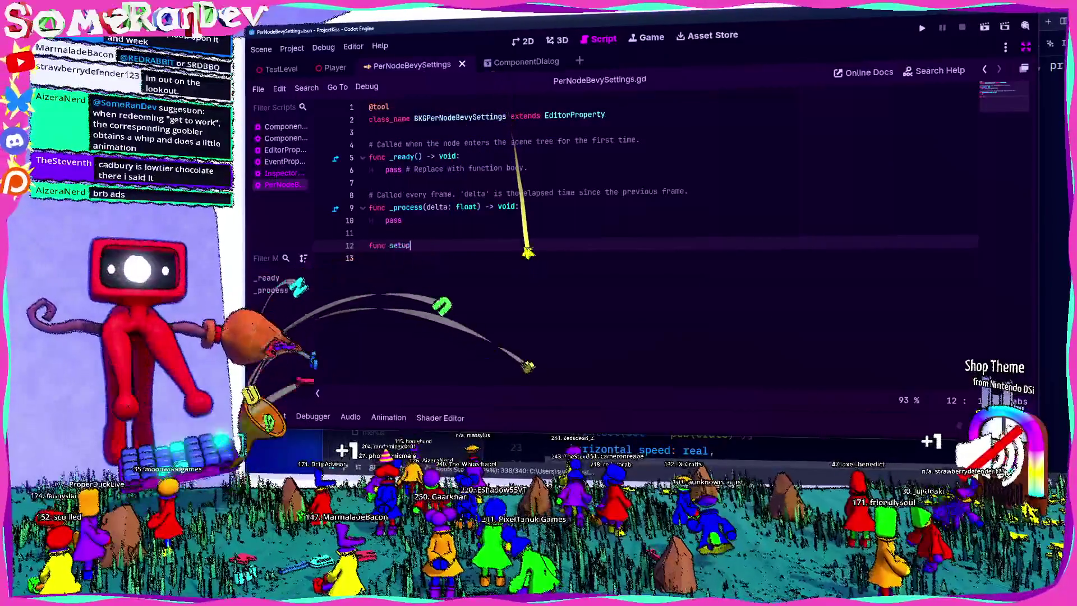
{"action": "type", "text": "ject) -> "}
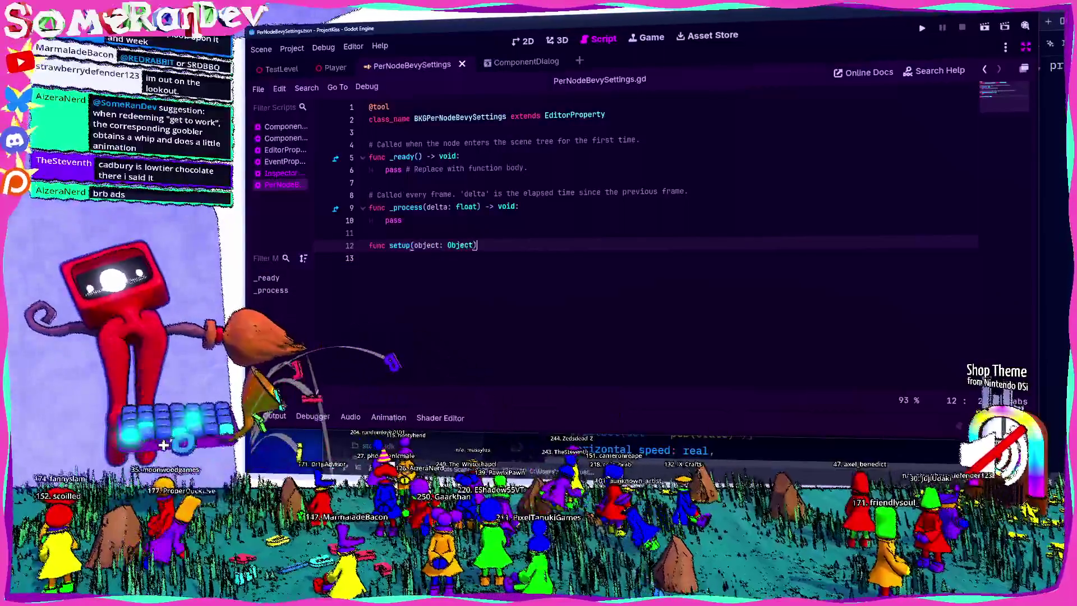
{"action": "type", "text": "void:"}
{"action": "key", "text": "Return"}
{"action": "type", "text": "pass;"}
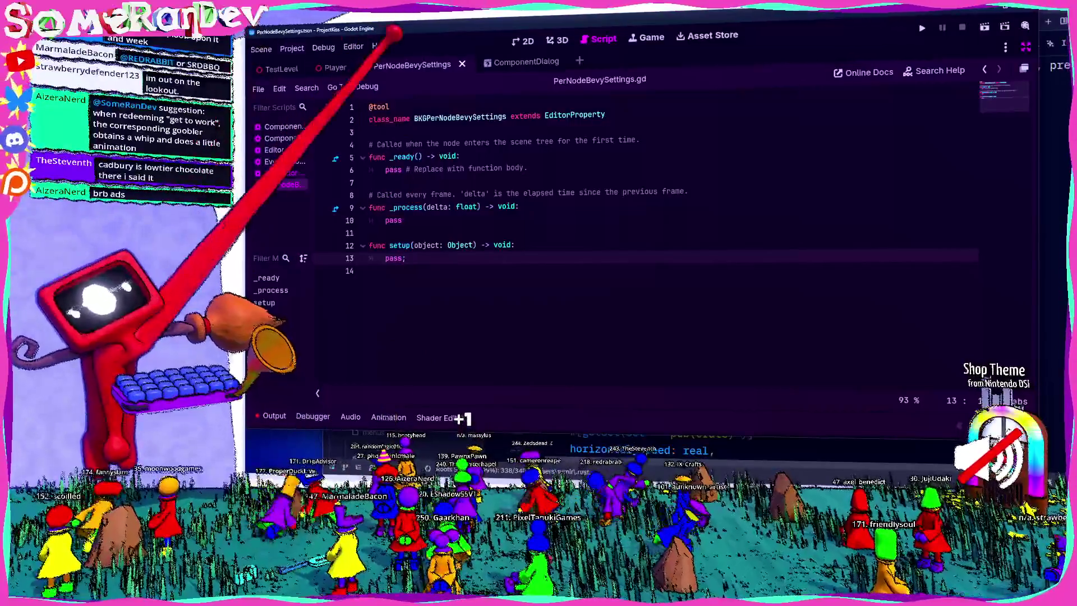
{"action": "key", "text": "alt+Tab"}
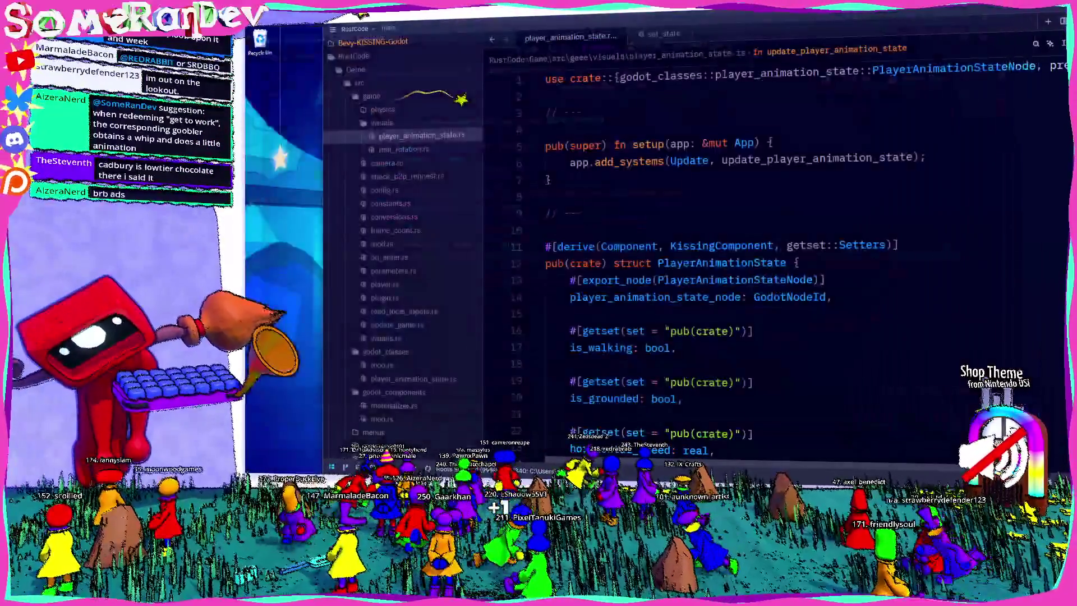
{"action": "key", "text": "shift+F10"}
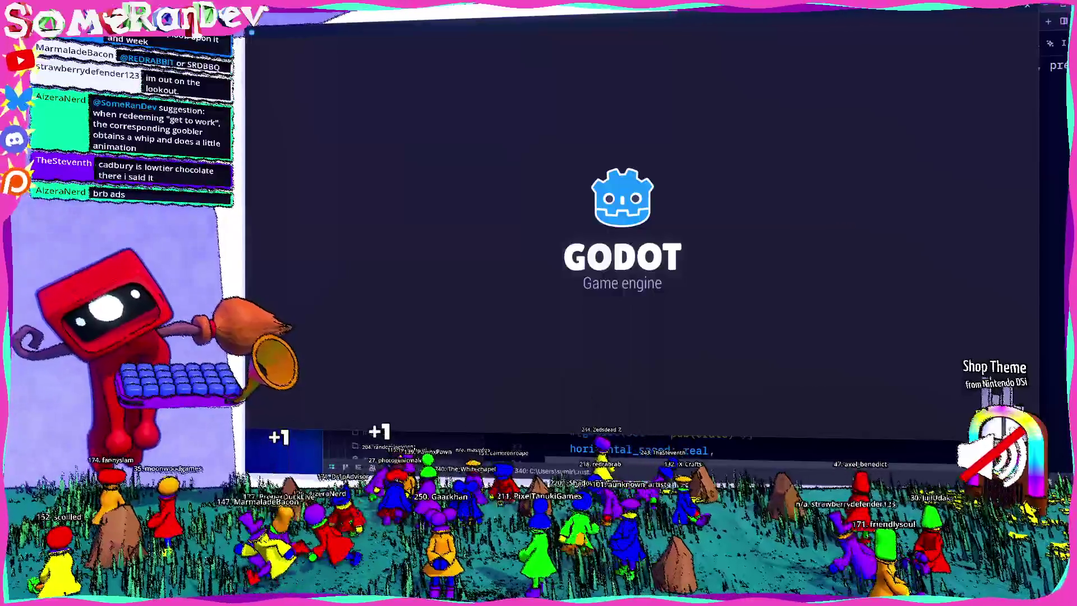
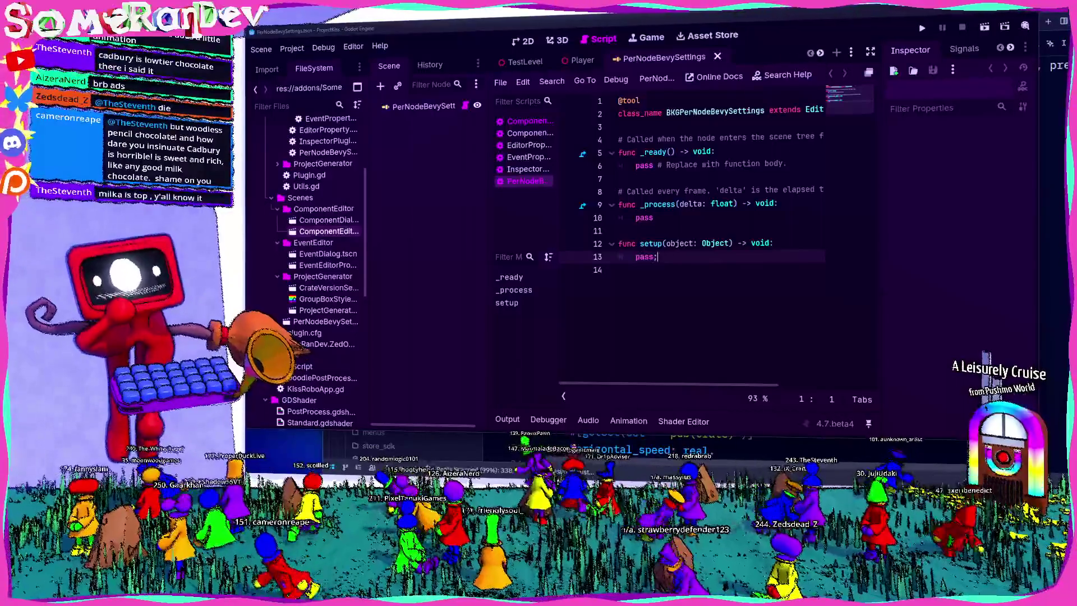
Check the stream dashboard chat, then return to Godot
{"action": "key", "text": "alt+Tab"}
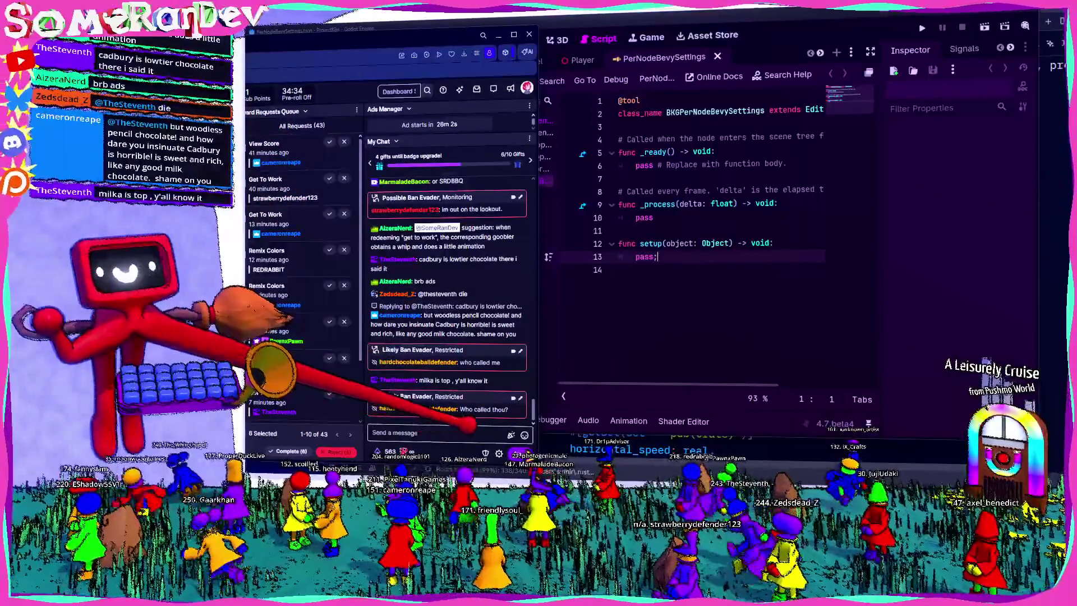
{"action": "right_click", "coordinate": [494, 409]}
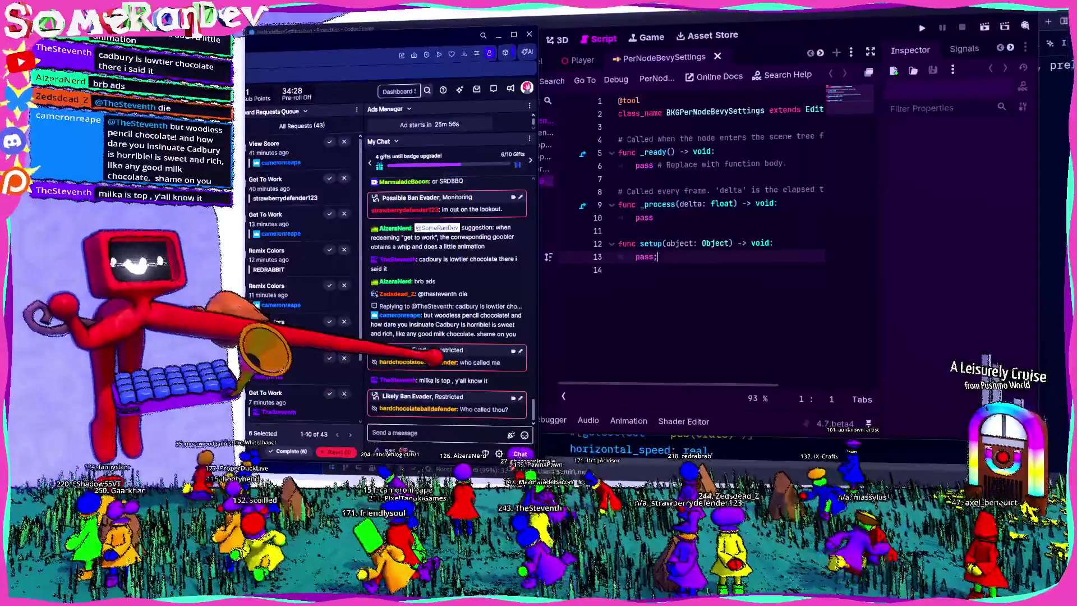
{"action": "scroll", "coordinate": [447, 292], "scroll_direction": "up", "scroll_amount": 5}
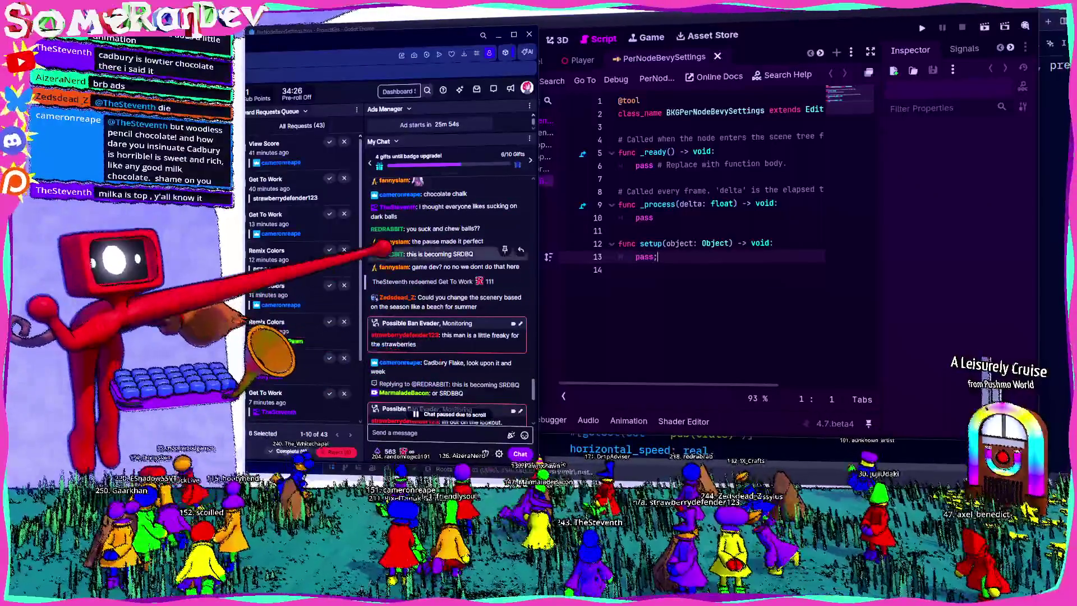
{"action": "scroll", "coordinate": [449, 269], "scroll_direction": "down", "scroll_amount": 5}
{"action": "scroll", "coordinate": [448, 292], "scroll_direction": "down", "scroll_amount": 2}
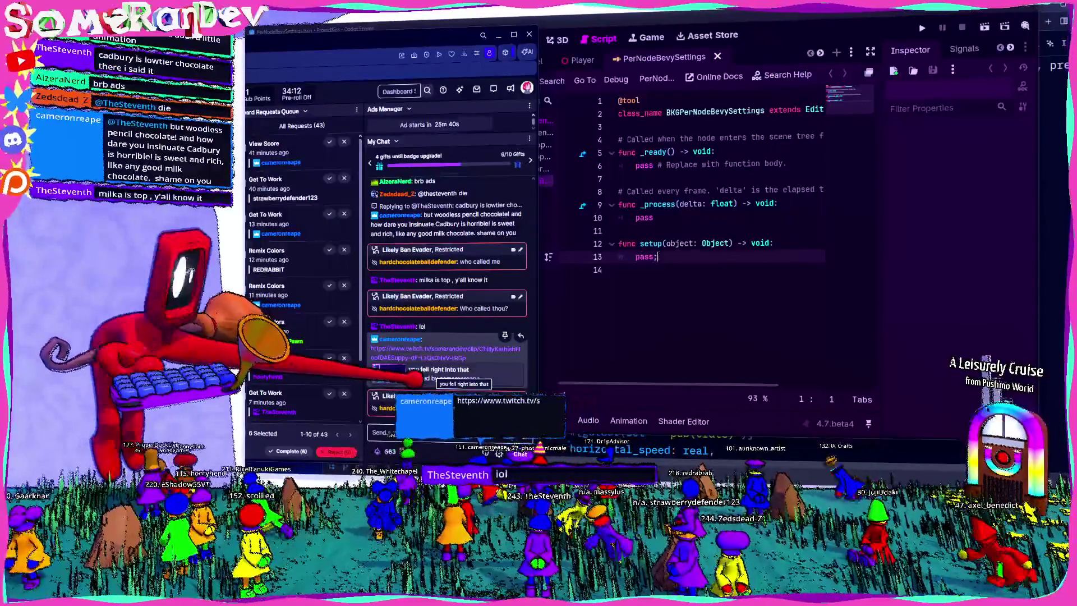
{"action": "key", "text": "alt+Tab"}
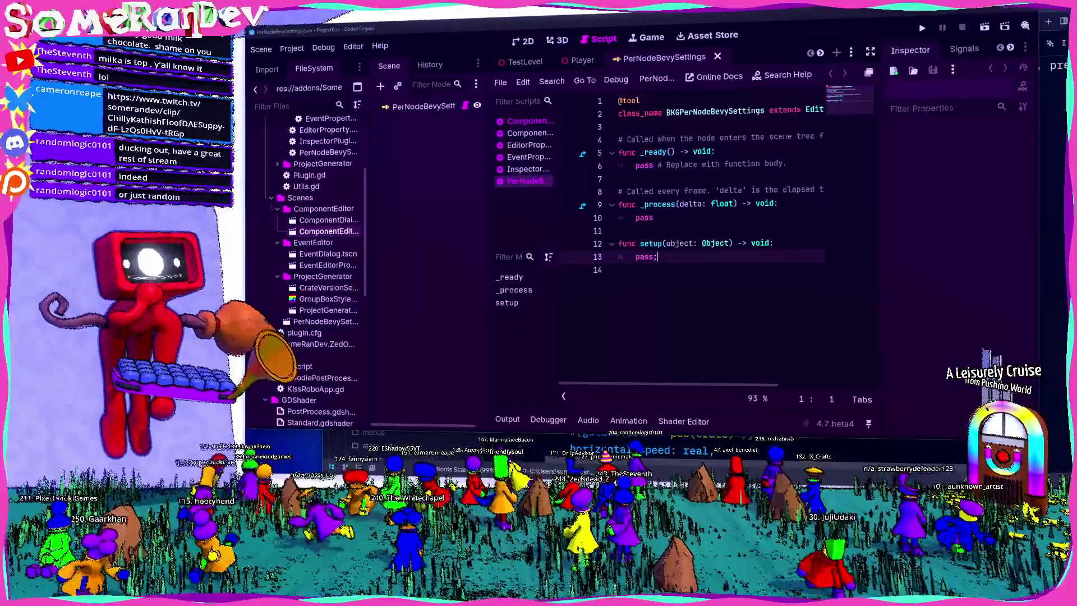
Switch to the TestLevel scene, view Ground's Per-Node Bevy Settings, and open InspectorPlugin
{"action": "left_click", "coordinate": [810, 299]}
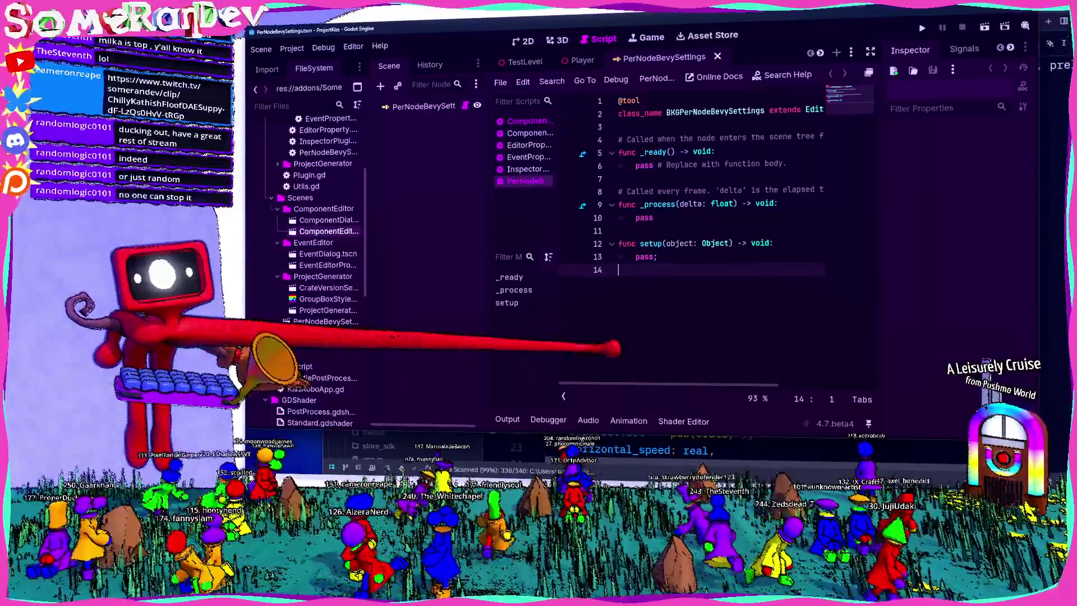
{"action": "scroll", "coordinate": [308, 269], "scroll_direction": "up", "scroll_amount": 4}
{"action": "left_click", "coordinate": [525, 62]}
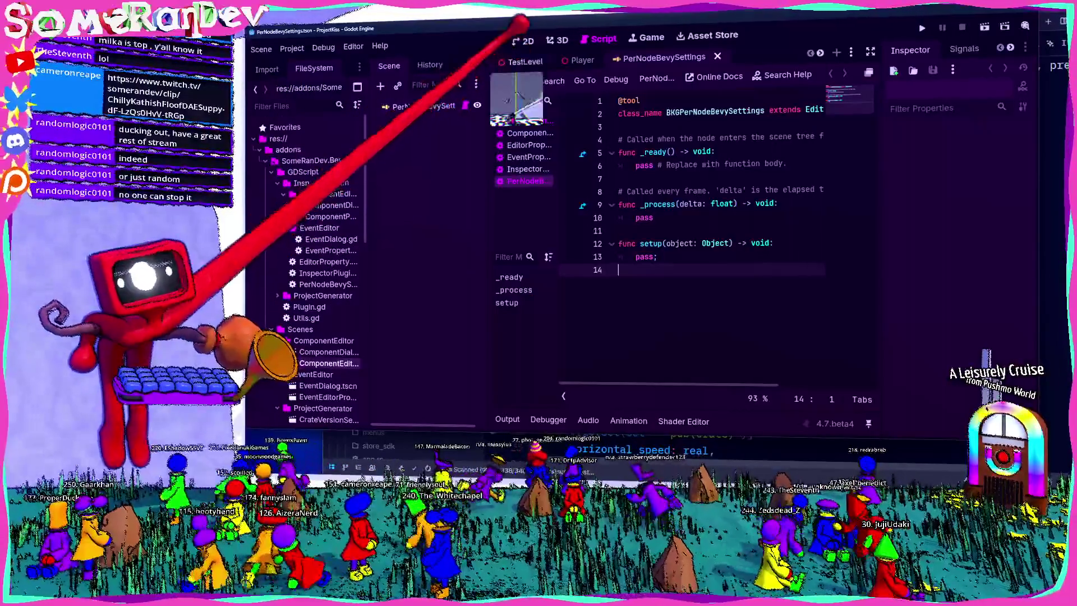
{"action": "left_click", "coordinate": [412, 140]}
{"action": "scroll", "coordinate": [966, 272], "scroll_direction": "down", "scroll_amount": 5}
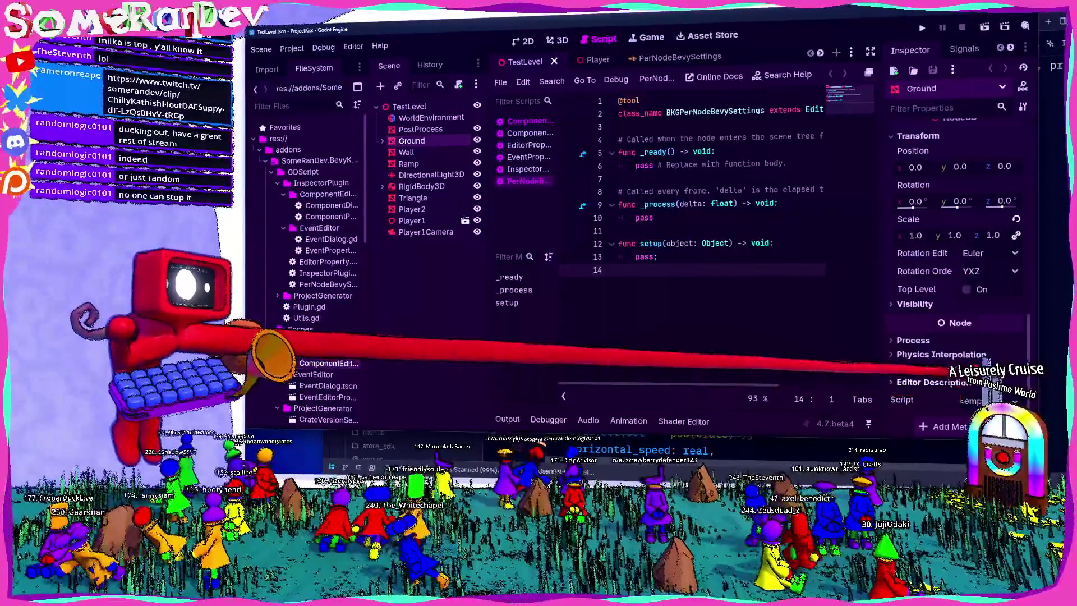
{"action": "scroll", "coordinate": [957, 252], "scroll_direction": "up", "scroll_amount": 10}
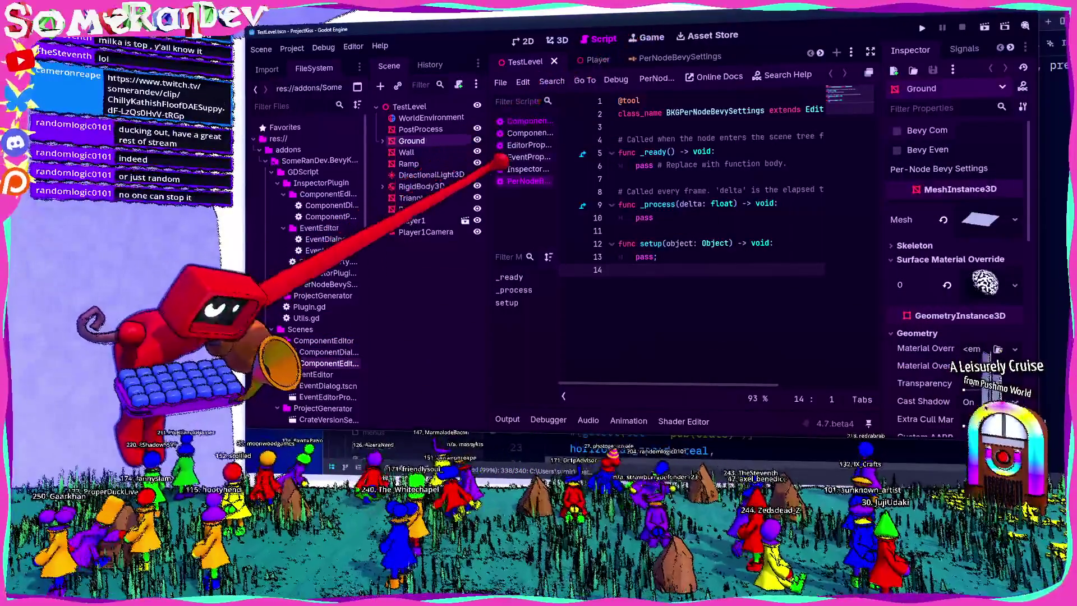
{"action": "left_click", "coordinate": [527, 169]}
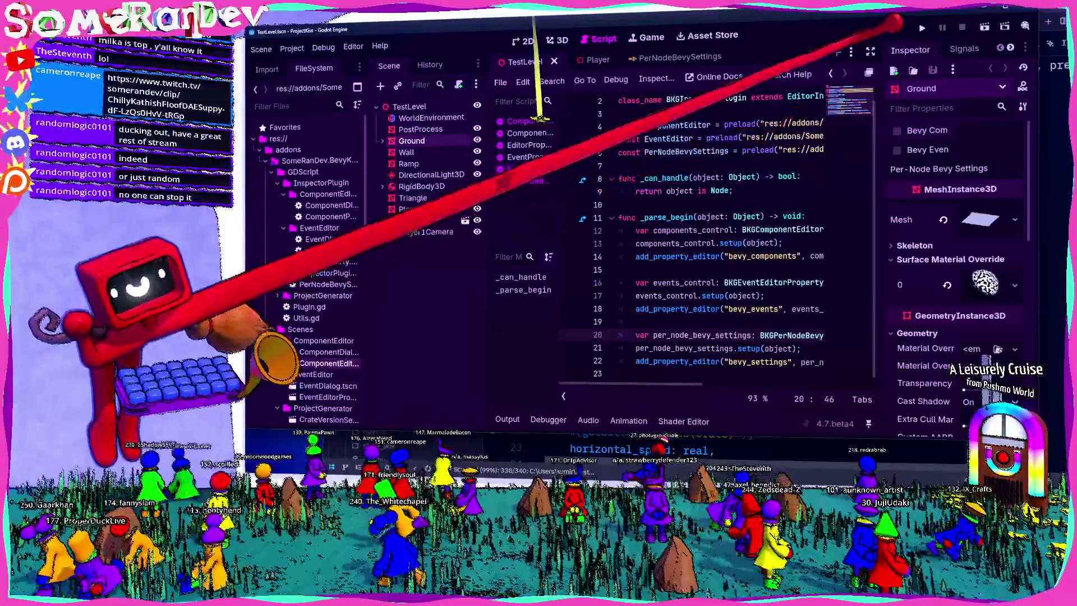
Toggle distraction-free mode so the script fills the full editor width
{"action": "key", "text": "ctrl+shift+F11"}
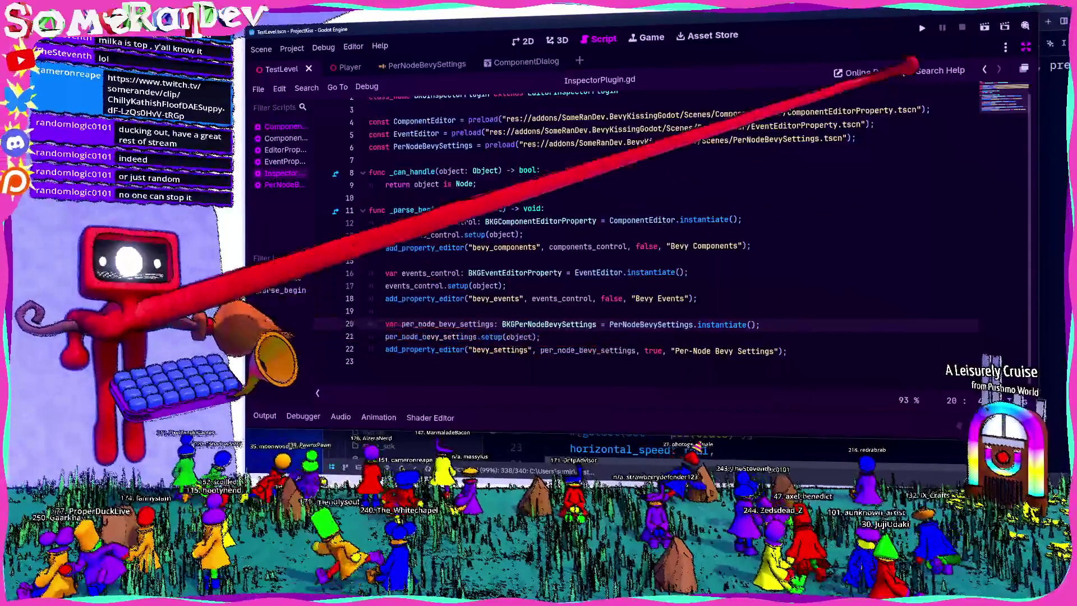
{"action": "key", "text": "ctrl+shift+F11"}
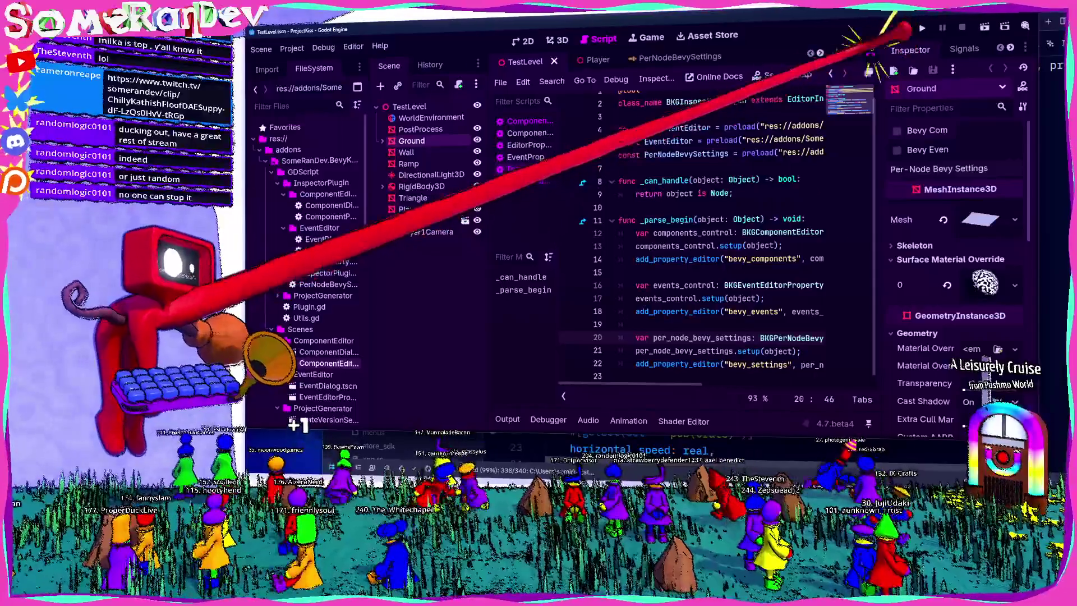
{"action": "key", "text": "ctrl+shift+F11"}
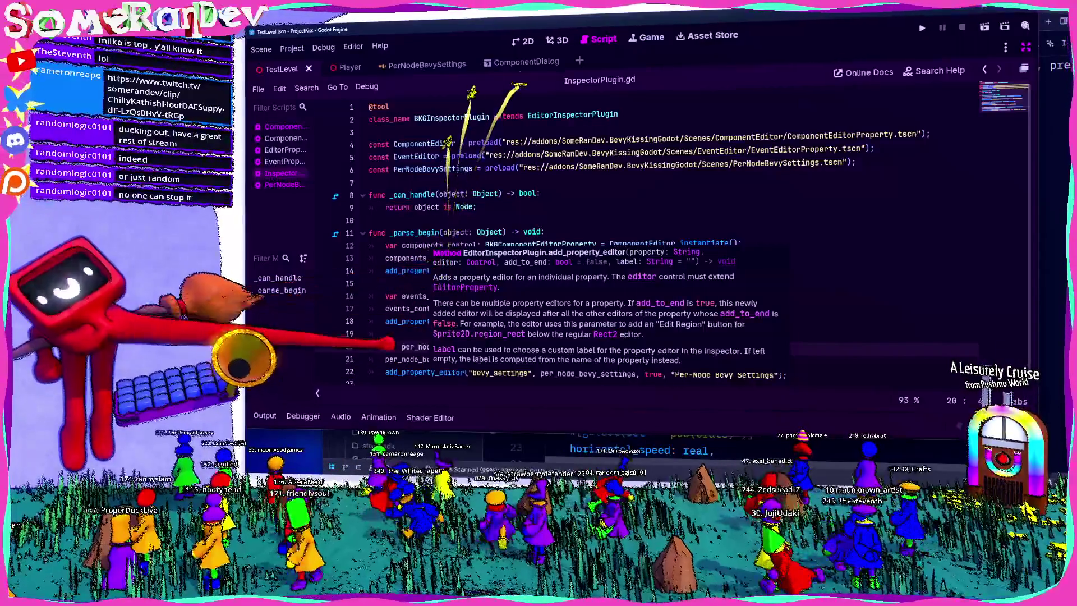
{"action": "scroll", "coordinate": [561, 358], "scroll_direction": "down", "scroll_amount": 1}
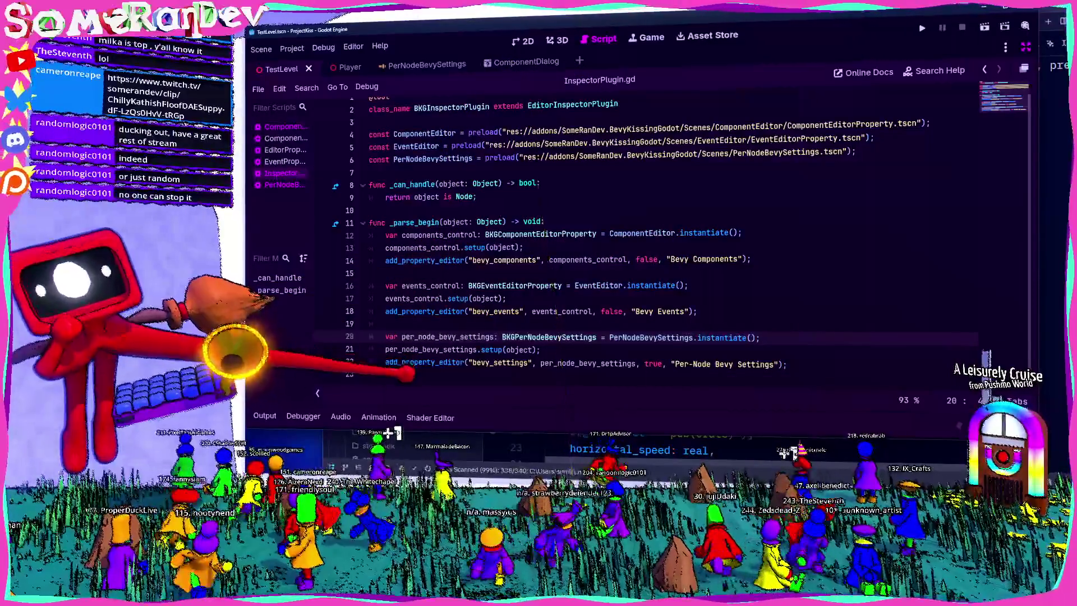
{"action": "mouse_move", "coordinate": [426, 362]}
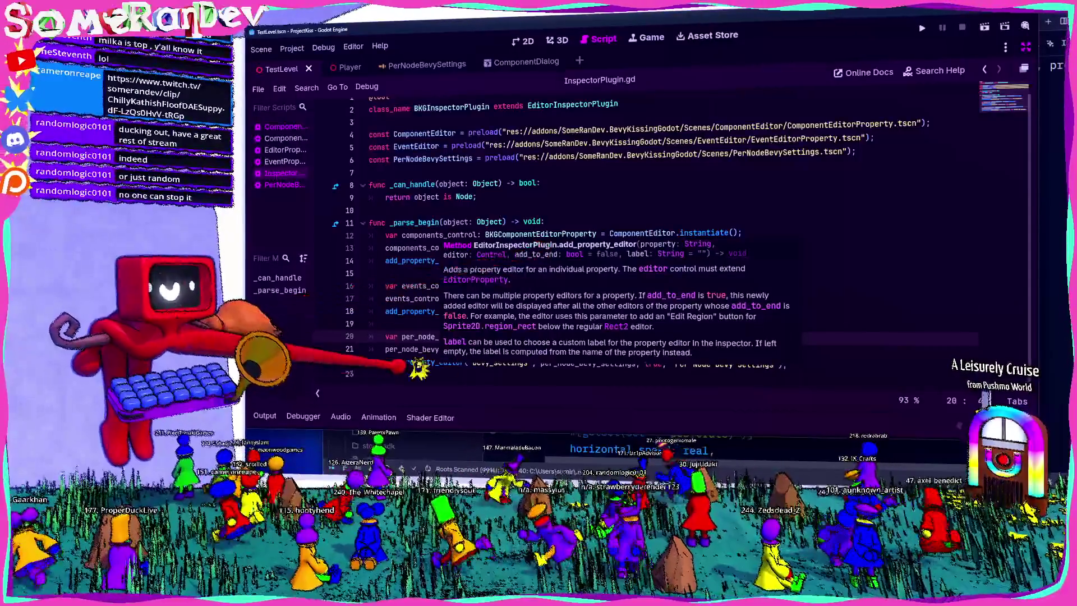
Try typing add_property after line 22, dismiss autocomplete, and open PerNodeBevySettings.gd
{"action": "left_click", "coordinate": [867, 371]}
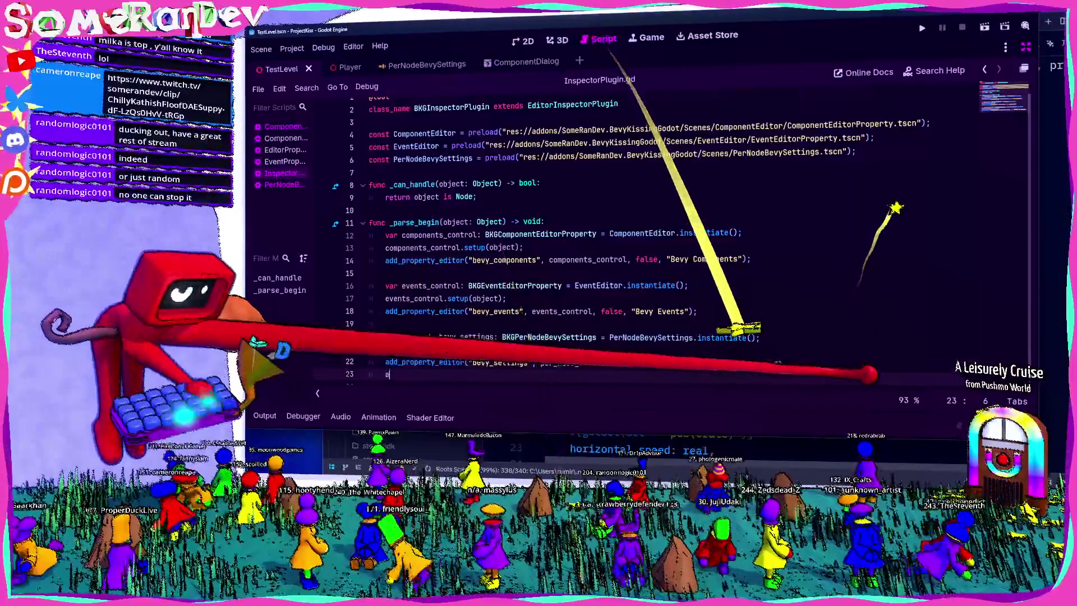
{"action": "key", "text": "Return"}
{"action": "type", "text": "add_pro"}
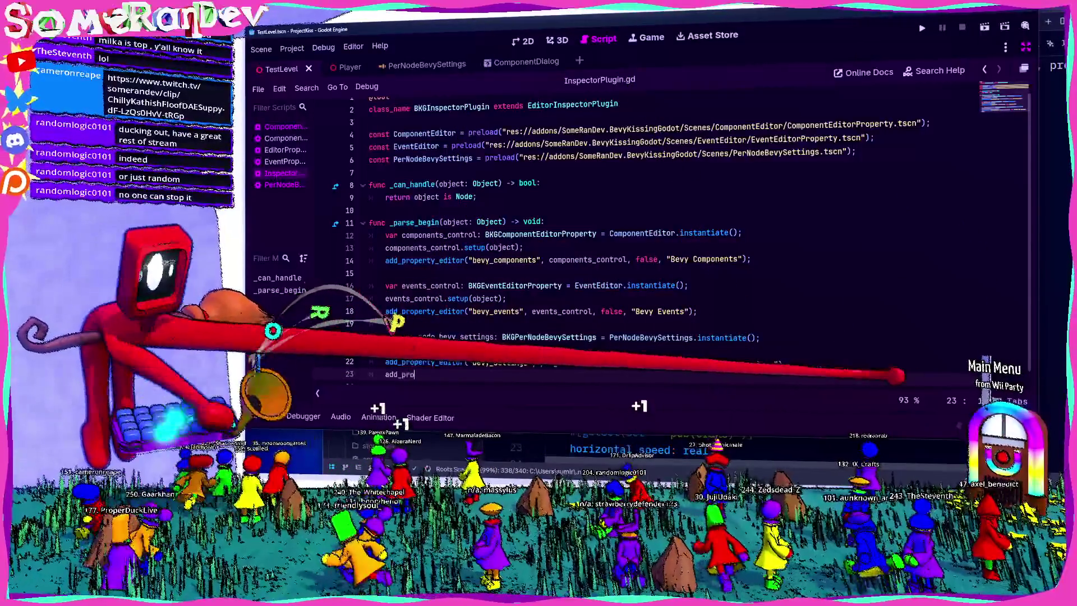
{"action": "type", "text": "perty"}
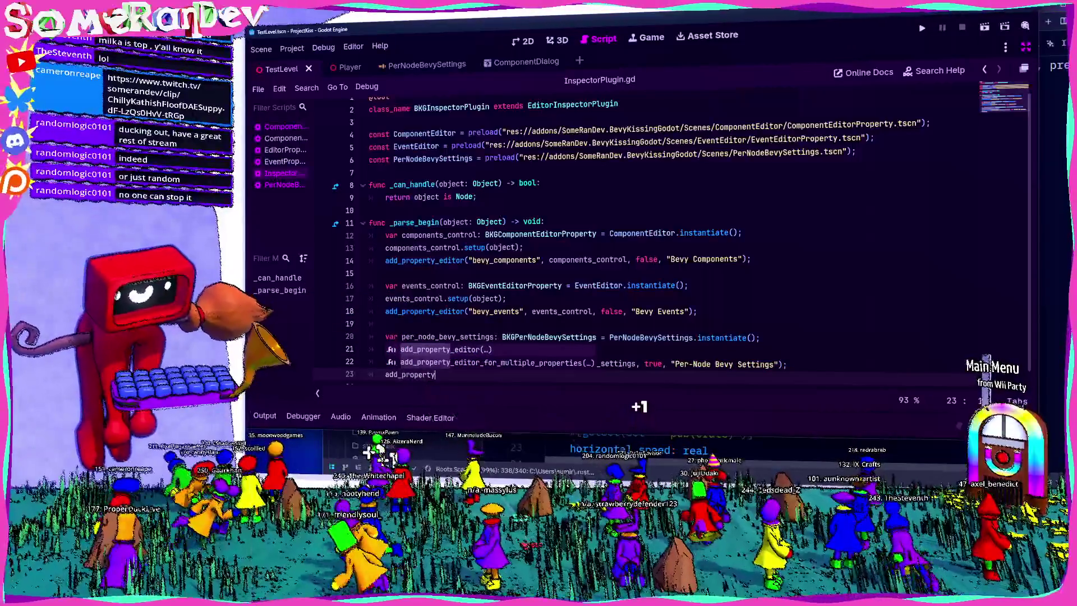
{"action": "key", "text": "Escape"}
{"action": "key", "text": "Escape"}
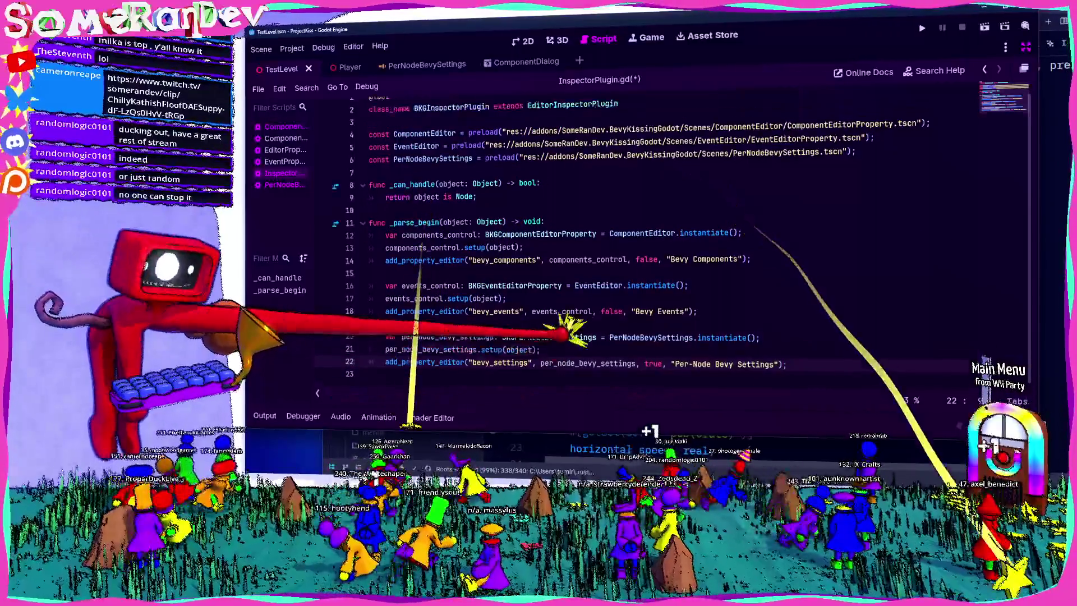
{"action": "left_click", "coordinate": [541, 322], "text": "ctrl"}
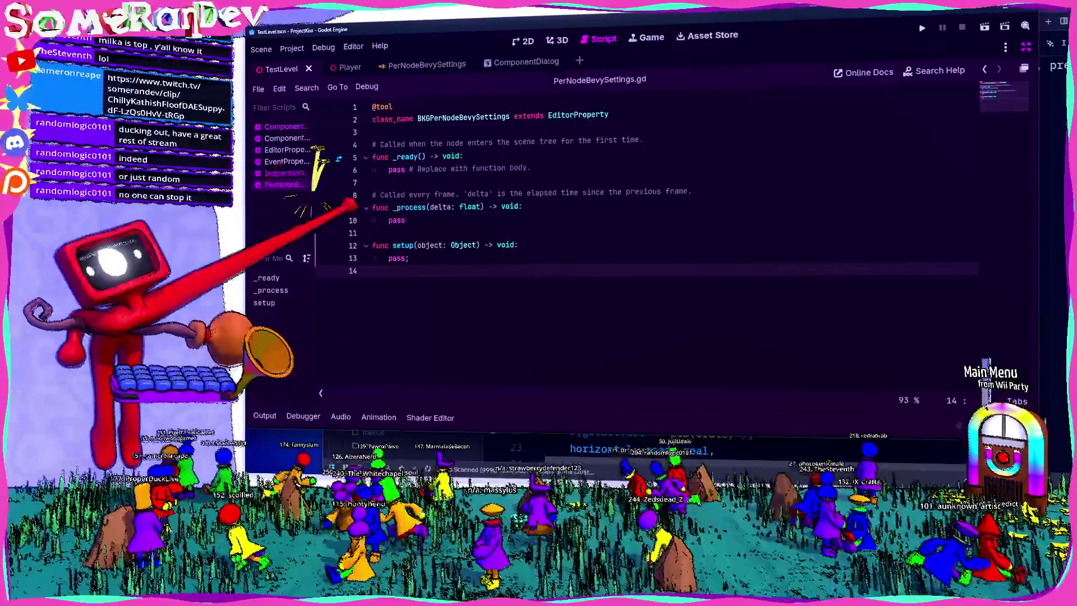
Go back to InspectorPlugin.gd and read the add_property_editor documentation
{"action": "key", "text": "alt+Left"}
{"action": "scroll", "coordinate": [477, 359], "scroll_direction": "down", "scroll_amount": 1}
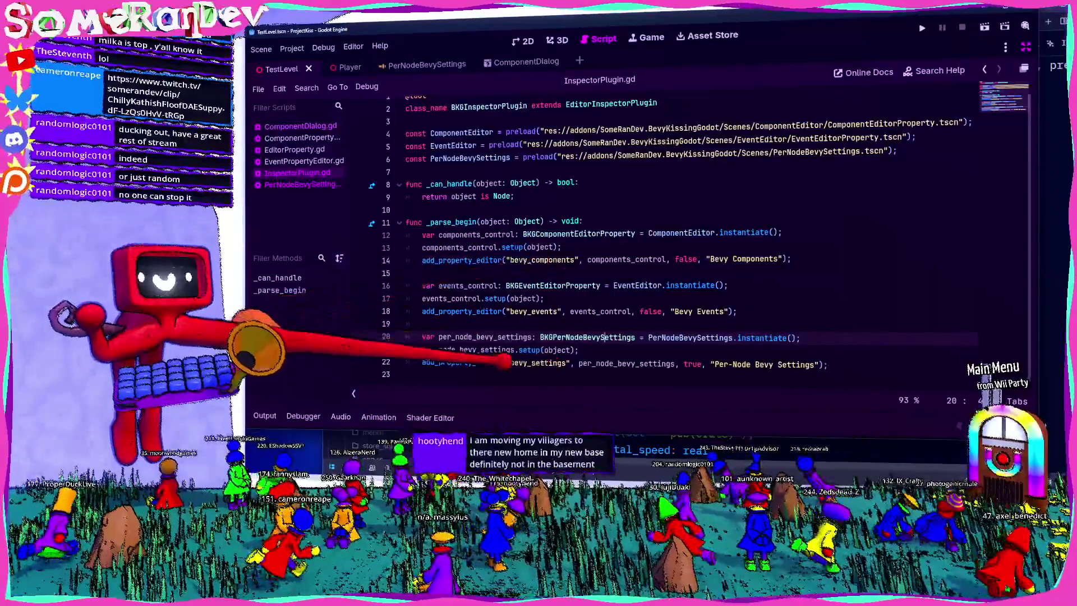
{"action": "mouse_move", "coordinate": [476, 364]}
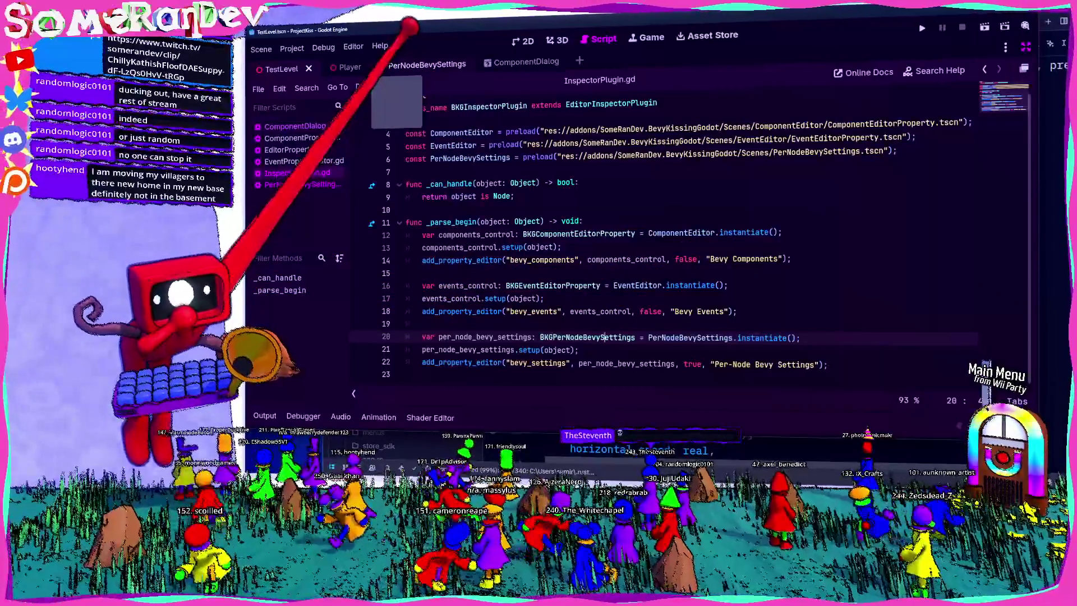
{"action": "left_click", "coordinate": [427, 64]}
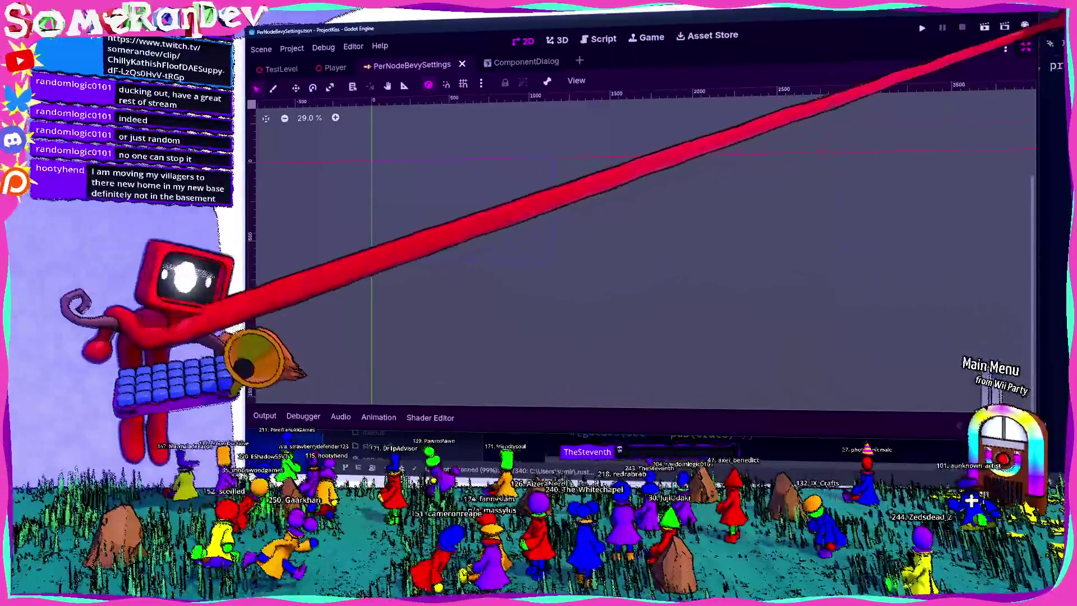
Restore the side panels and add an OptionButton child node found by searching 'dropdown'
{"action": "key", "text": "ctrl+shift+F11"}
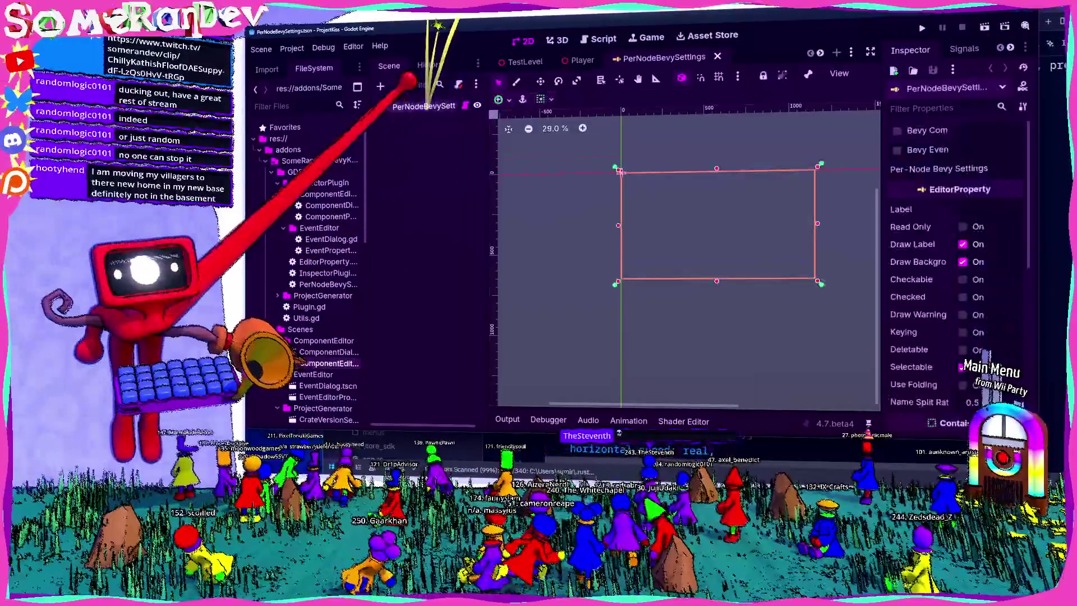
{"action": "key", "text": "ctrl+a"}
{"action": "type", "text": "s"}
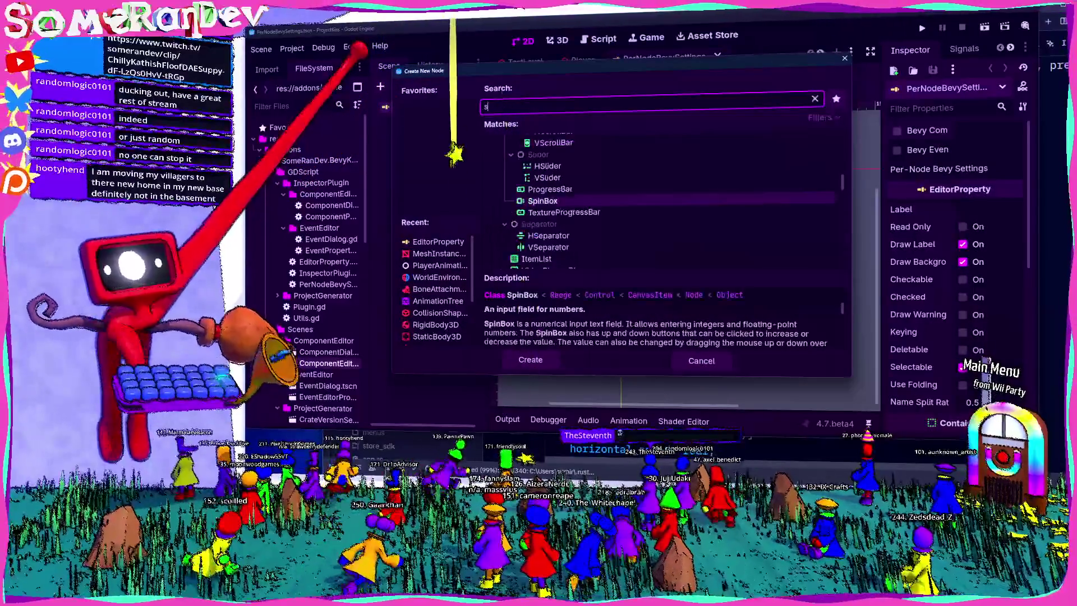
{"action": "key", "text": "BackSpace"}
{"action": "type", "text": "dropdown"}
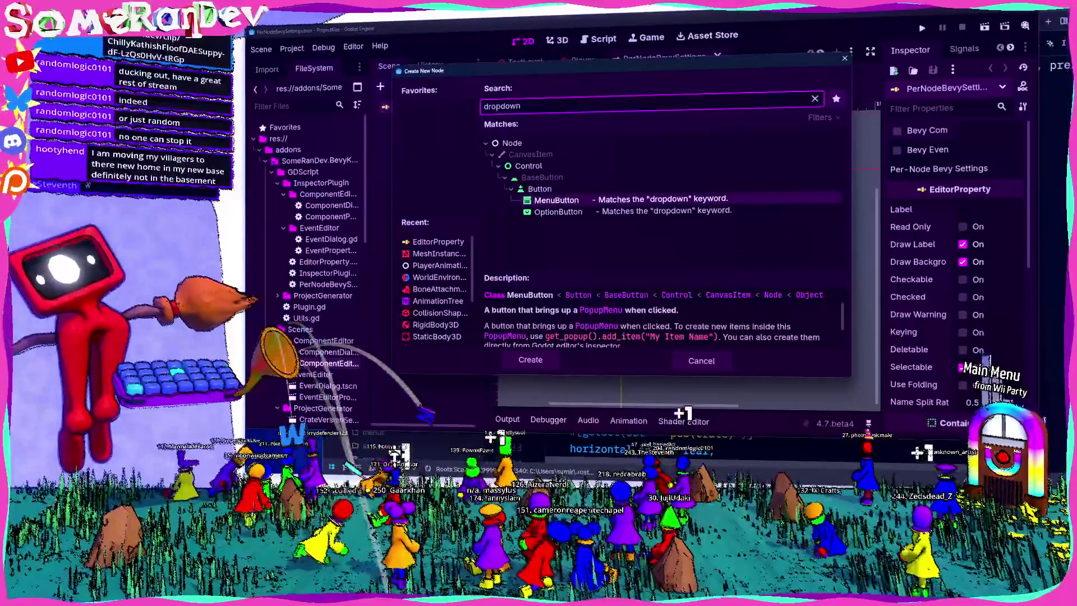
{"action": "key", "text": "Down"}
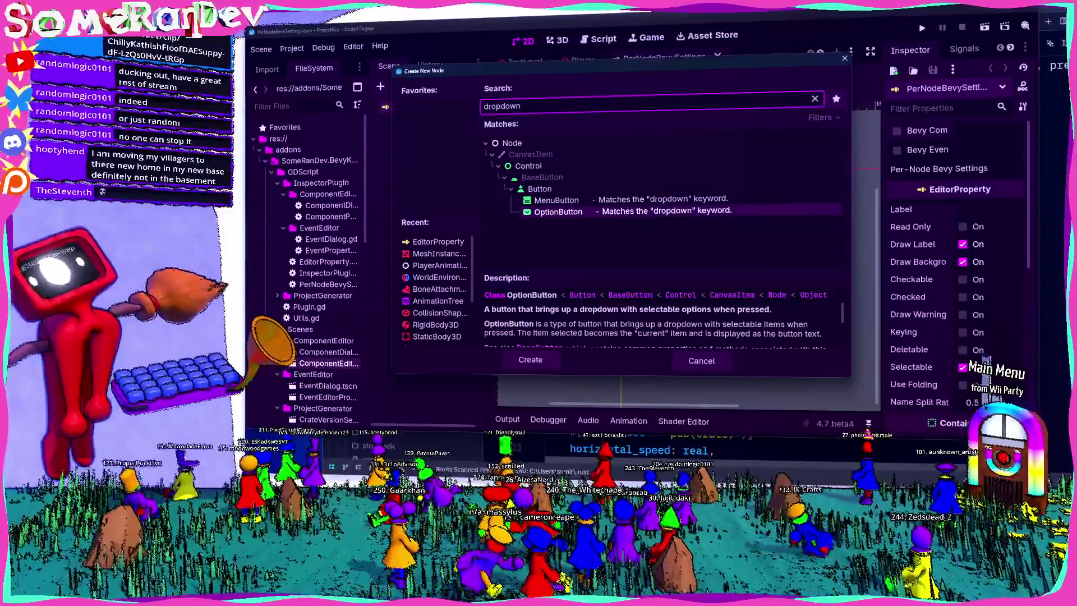
{"action": "key", "text": "Return"}
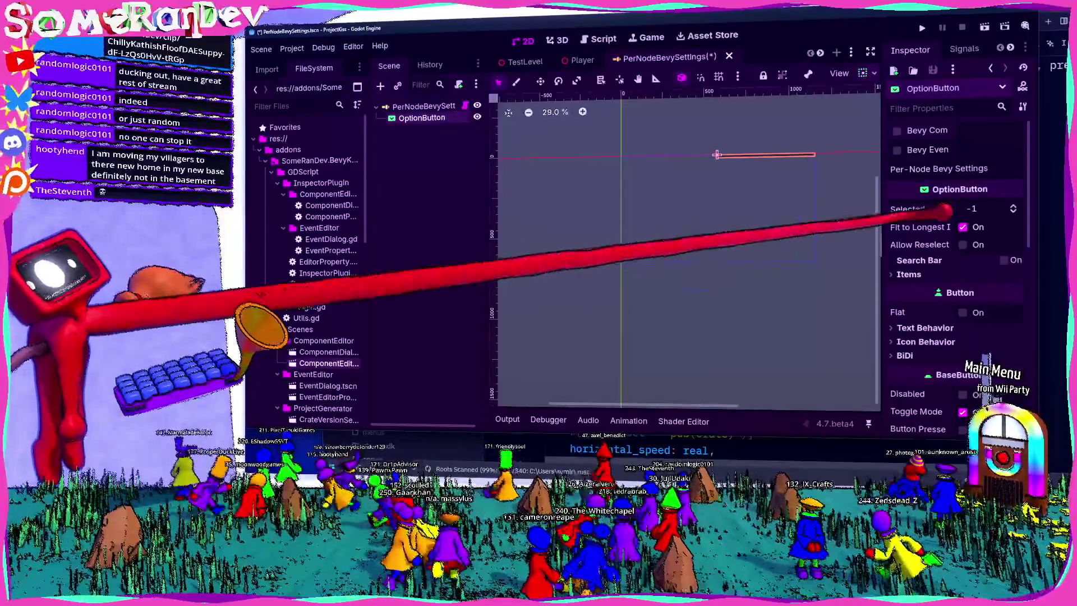
Widen the Inspector and tick Bevy Components on the OptionButton
{"action": "left_click_drag", "start_coordinate": [875, 212], "coordinate": [785, 220]}
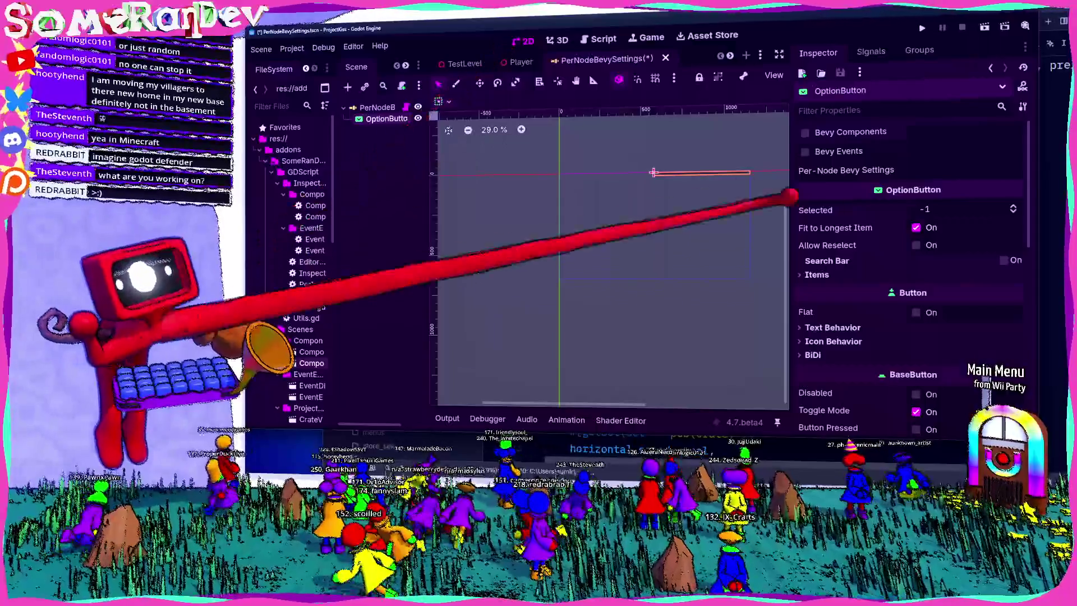
{"action": "left_click", "coordinate": [808, 133]}
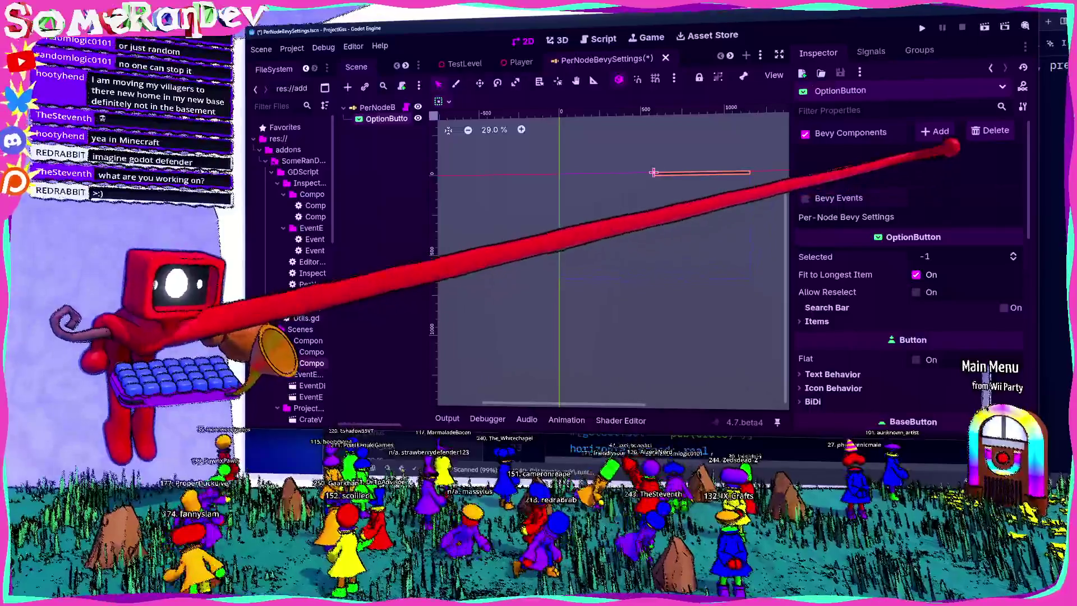
Browse the Bevy components list, then enable Bevy Events and link tree_entered to SceneChanged
{"action": "left_click", "coordinate": [935, 132]}
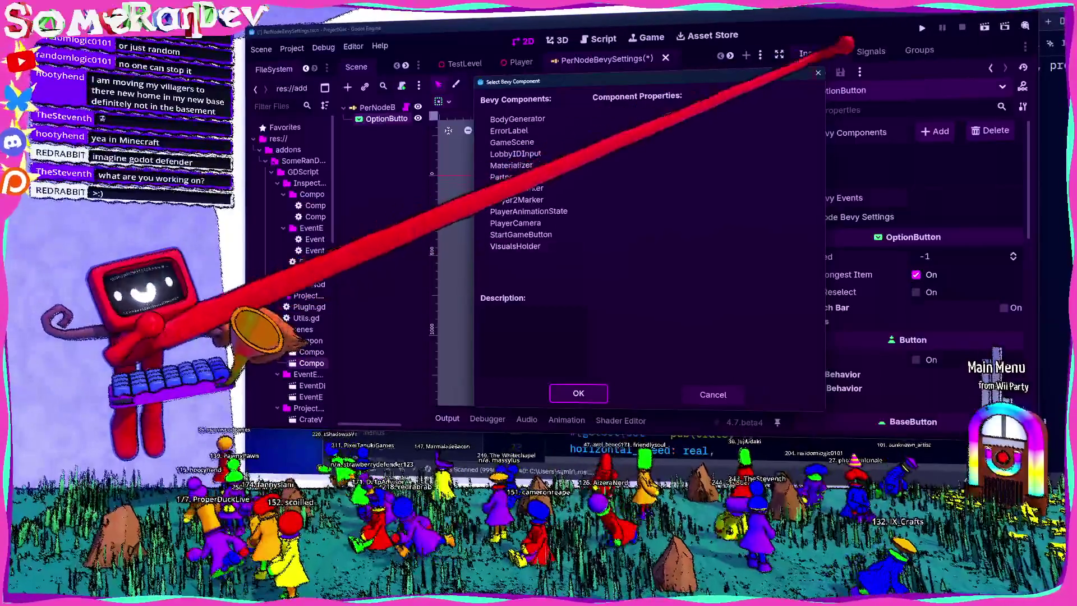
{"action": "left_click", "coordinate": [818, 73]}
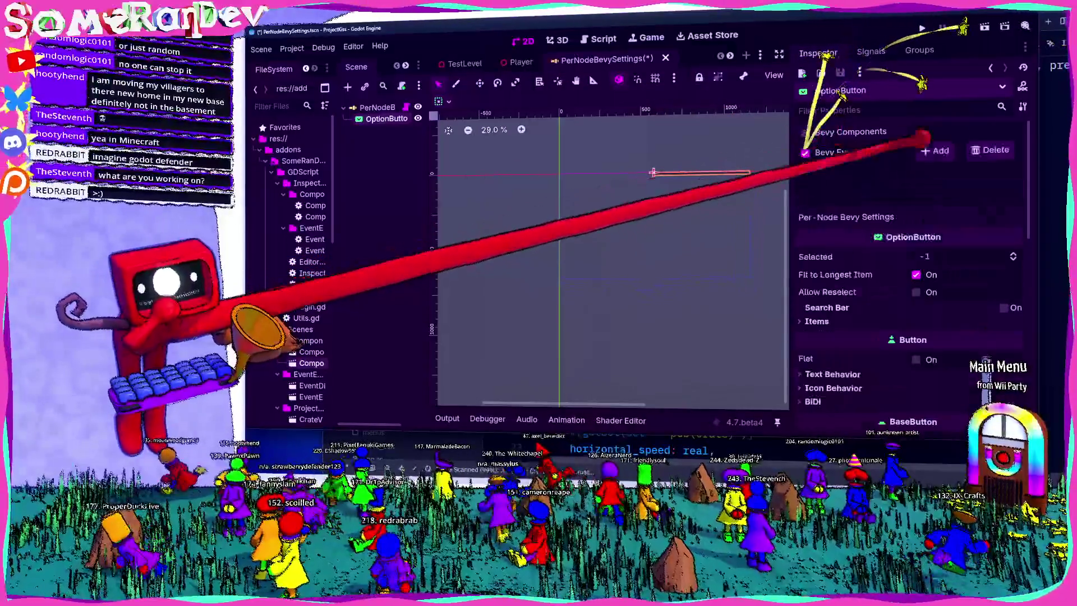
{"action": "left_click", "coordinate": [838, 151]}
{"action": "left_click", "coordinate": [934, 151]}
{"action": "scroll", "coordinate": [561, 191], "scroll_direction": "down", "scroll_amount": 5}
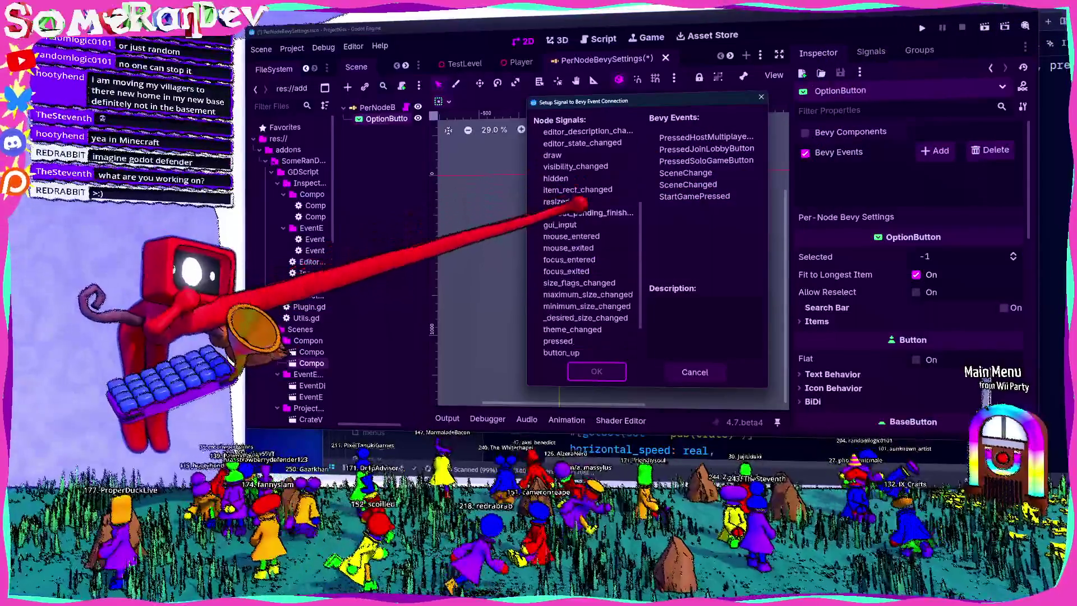
{"action": "scroll", "coordinate": [561, 202], "scroll_direction": "up", "scroll_amount": 5}
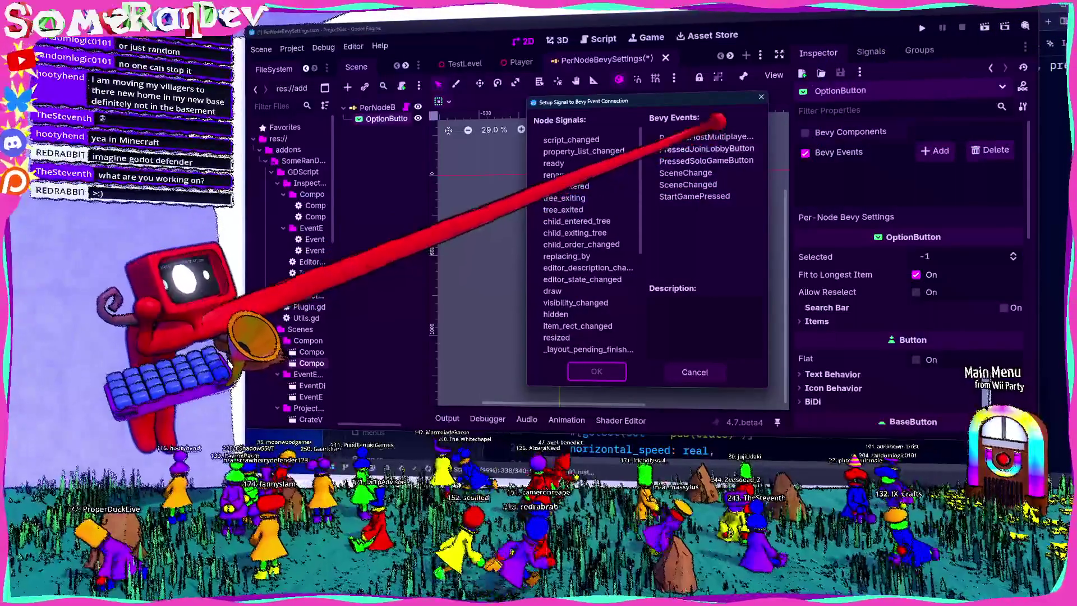
{"action": "left_click", "coordinate": [567, 139]}
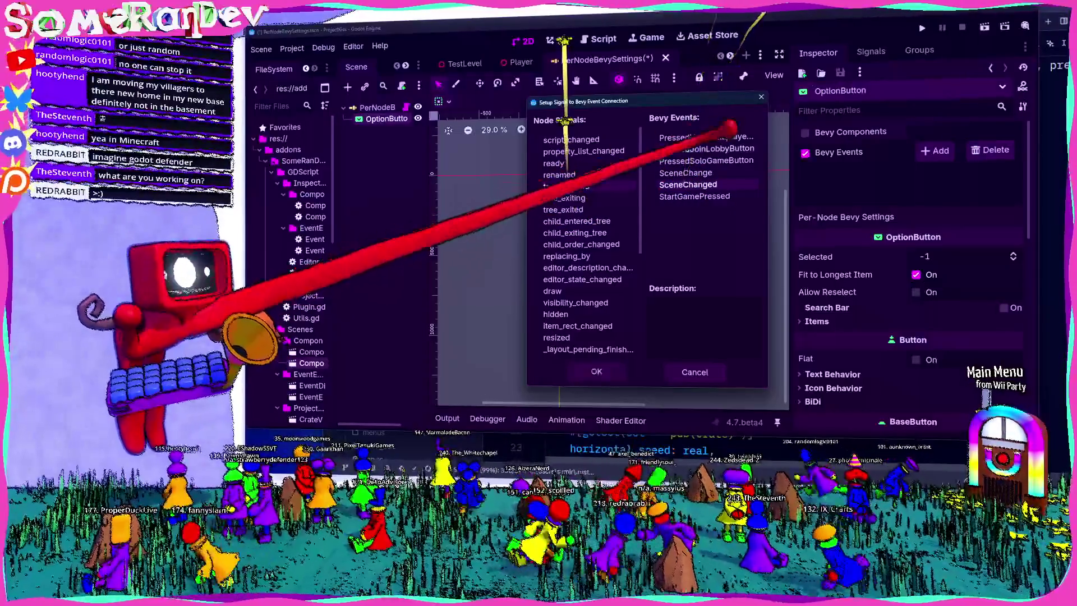
{"action": "left_click", "coordinate": [597, 371]}
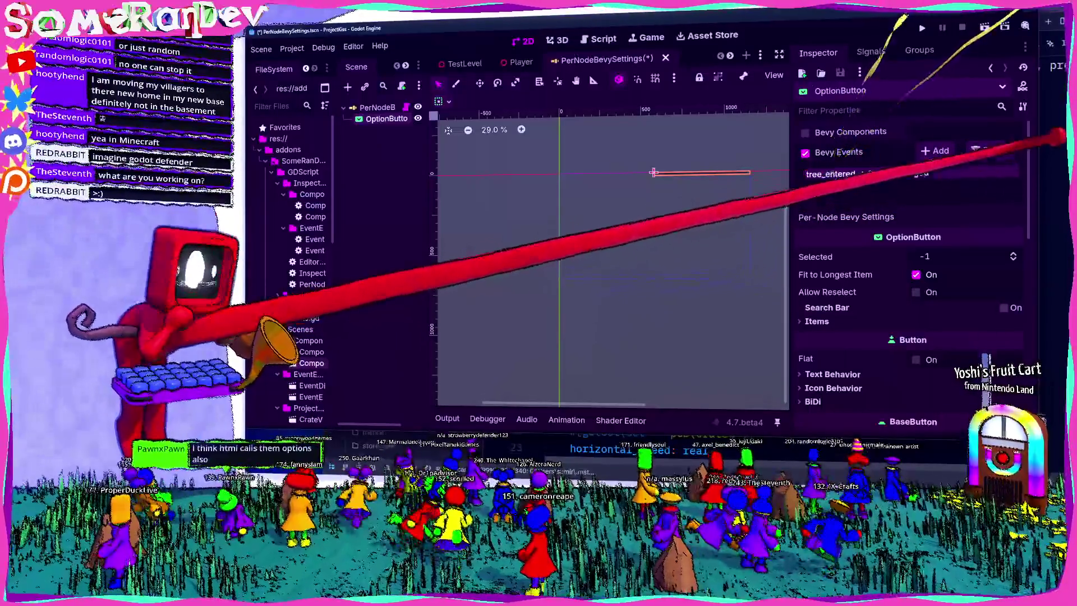
Disable Bevy Events again and select the Shirt mesh in the Player scene
{"action": "left_click", "coordinate": [820, 150]}
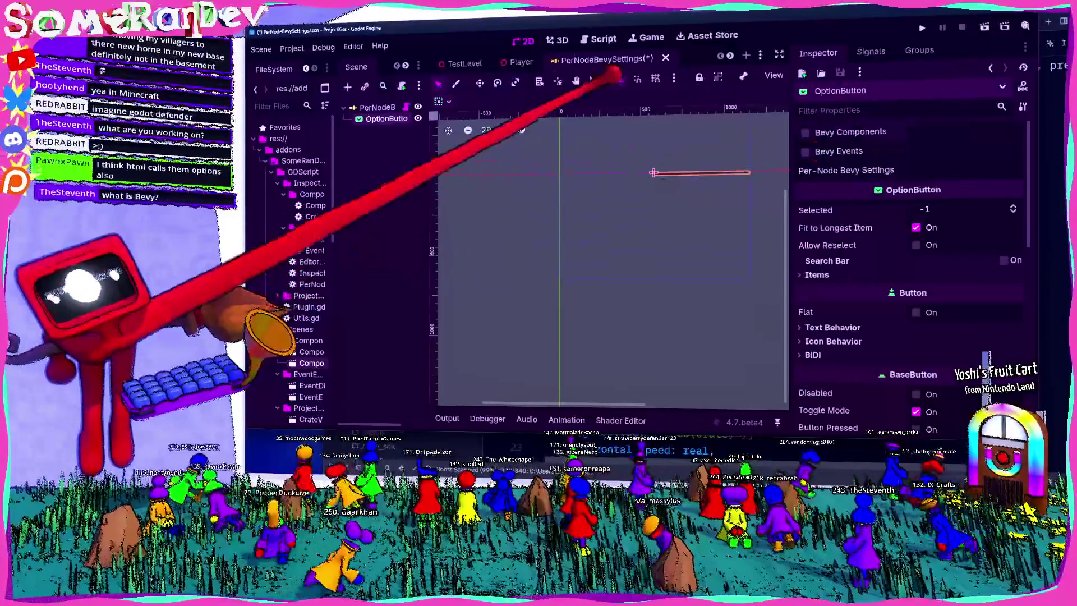
{"action": "left_click", "coordinate": [516, 62]}
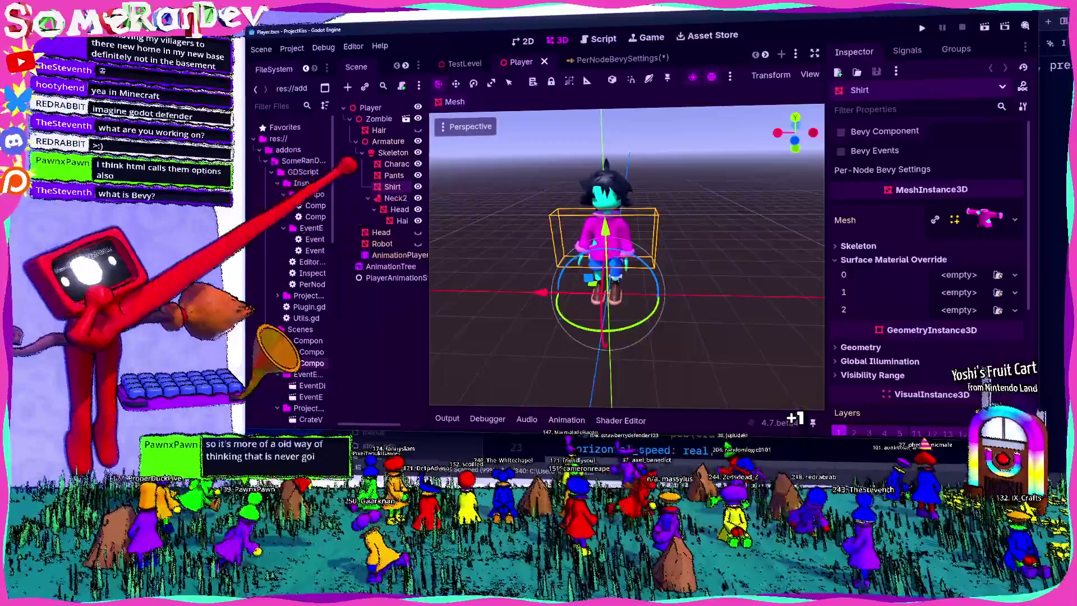
{"action": "left_click", "coordinate": [392, 186]}
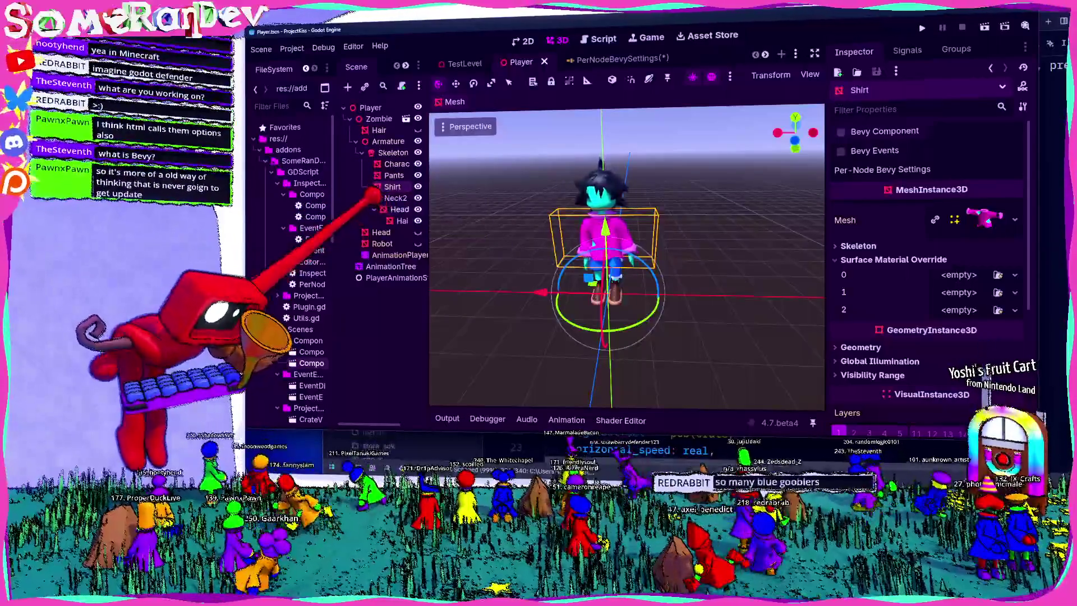
Inspect Bevy settings on Head, Hair, Shirt, Zombie and Pants, then return to PerNodeBevySettings
{"action": "left_click", "coordinate": [399, 209]}
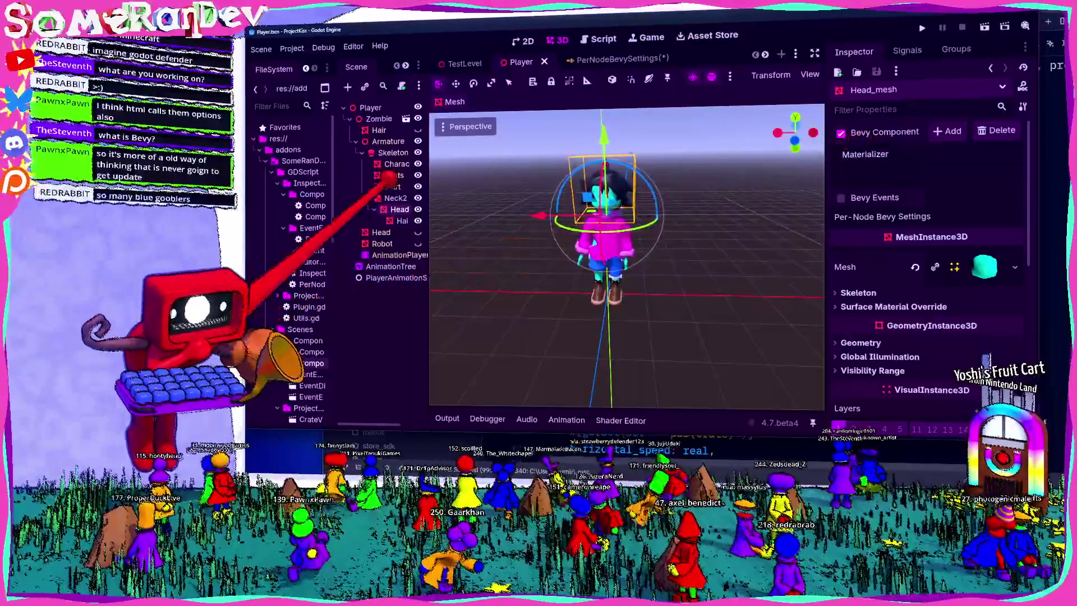
{"action": "left_click", "coordinate": [402, 220]}
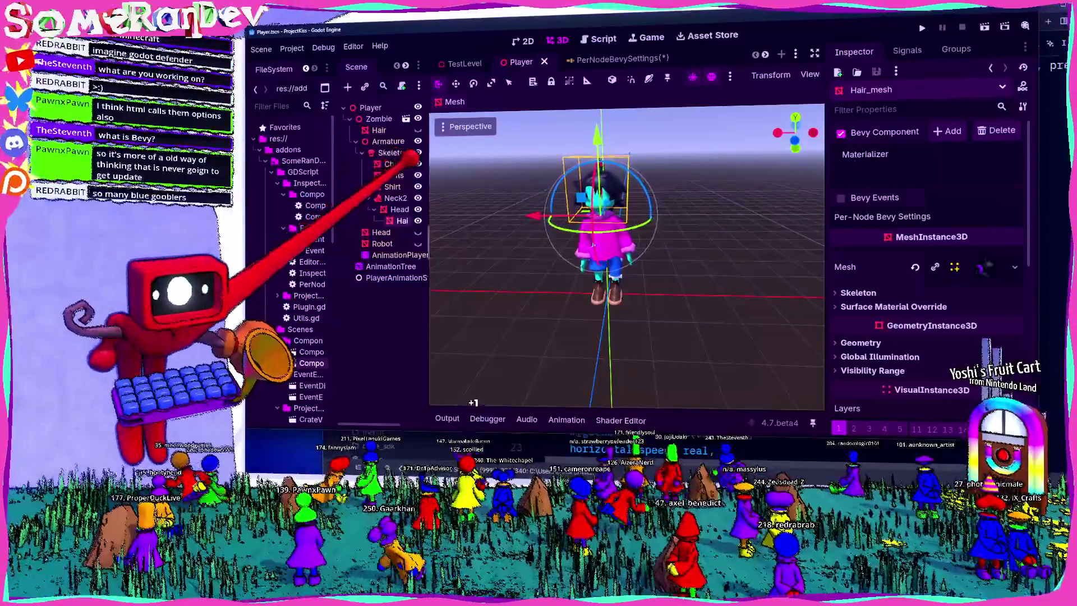
{"action": "left_click_drag", "start_coordinate": [429, 159], "coordinate": [470, 158]}
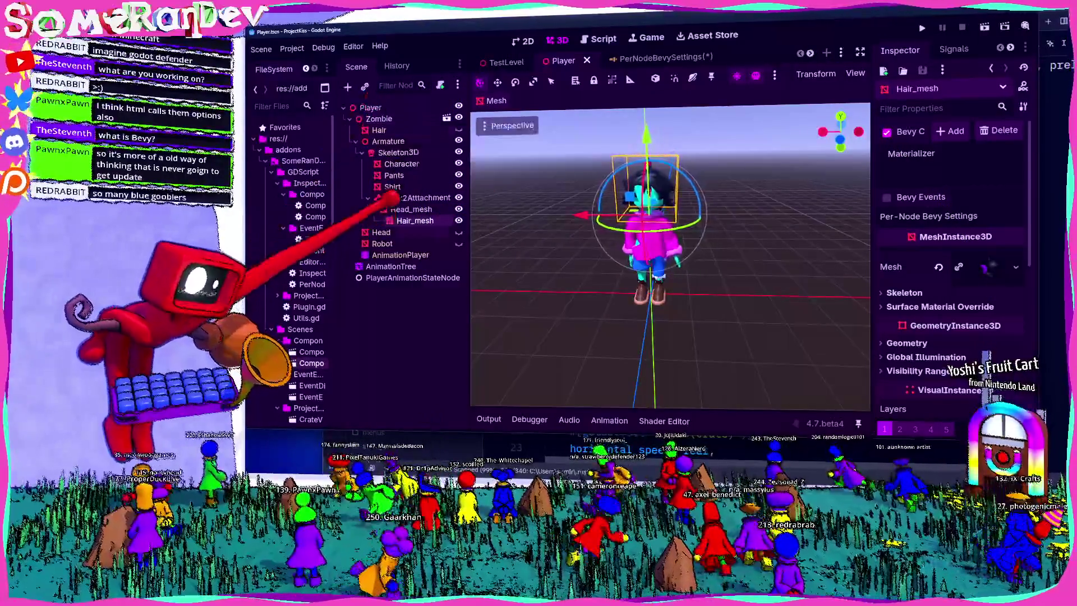
{"action": "left_click", "coordinate": [392, 186]}
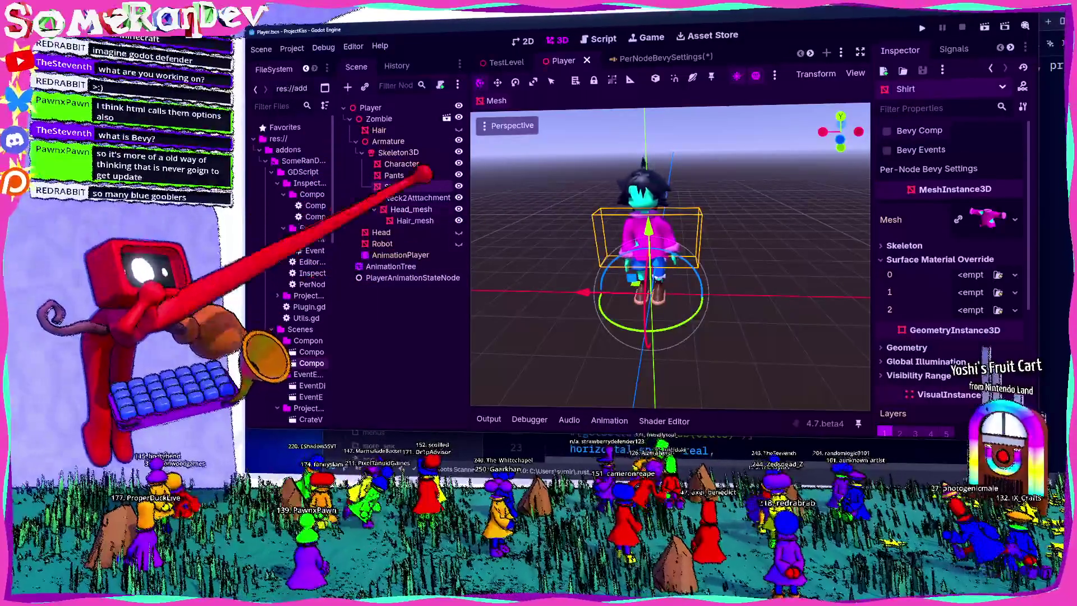
{"action": "left_click", "coordinate": [377, 118]}
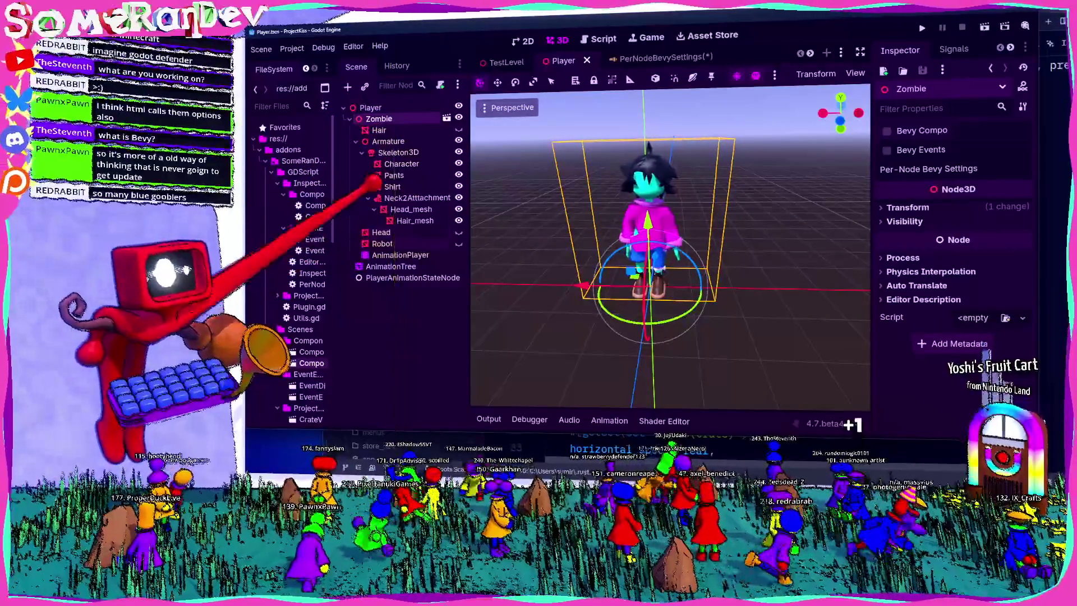
{"action": "left_click", "coordinate": [394, 175]}
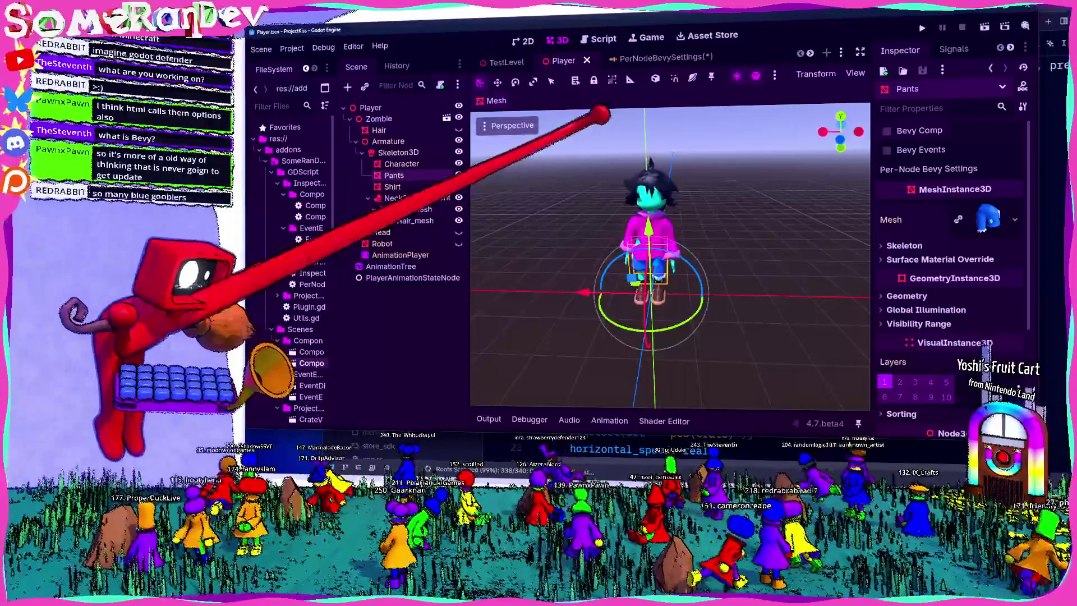
{"action": "left_click", "coordinate": [651, 57]}
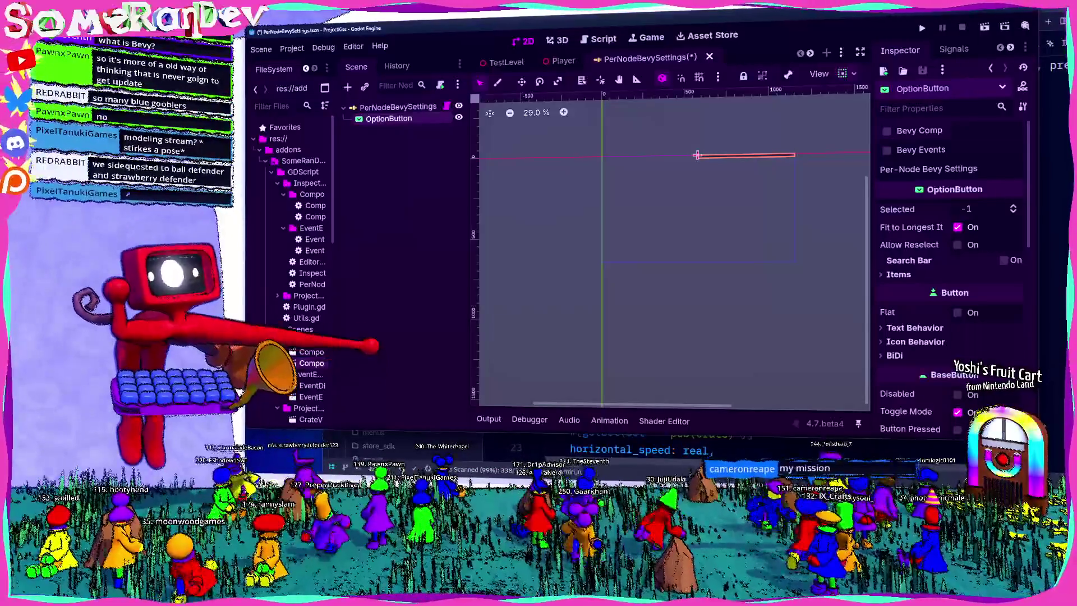
Resize the FileSystem and Scene docks and run the project with F5
{"action": "left_click_drag", "start_coordinate": [335, 232], "coordinate": [394, 258]}
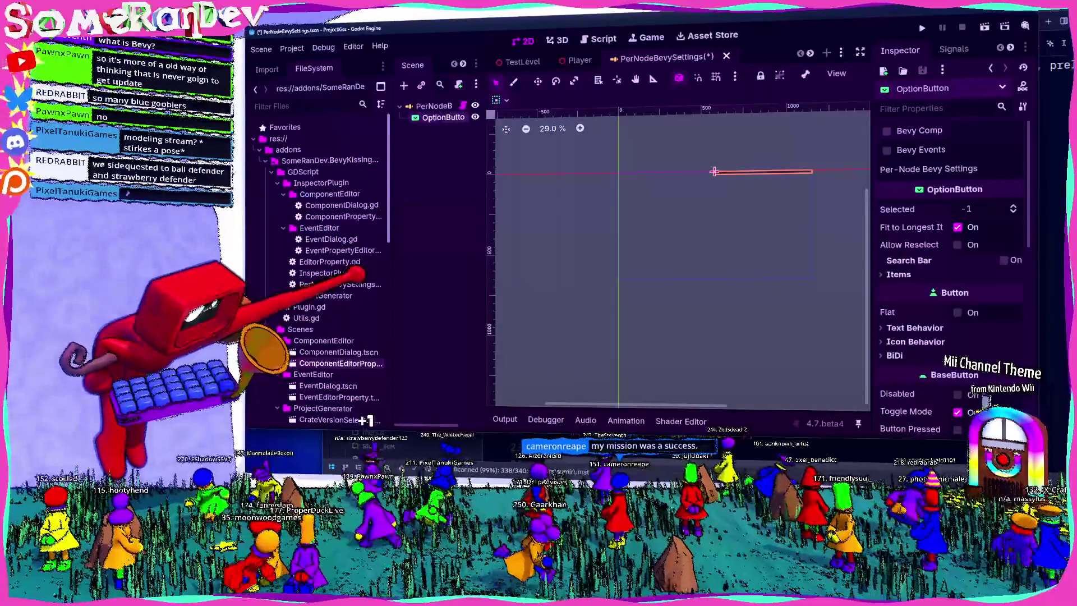
{"action": "left_click_drag", "start_coordinate": [391, 258], "coordinate": [368, 258]}
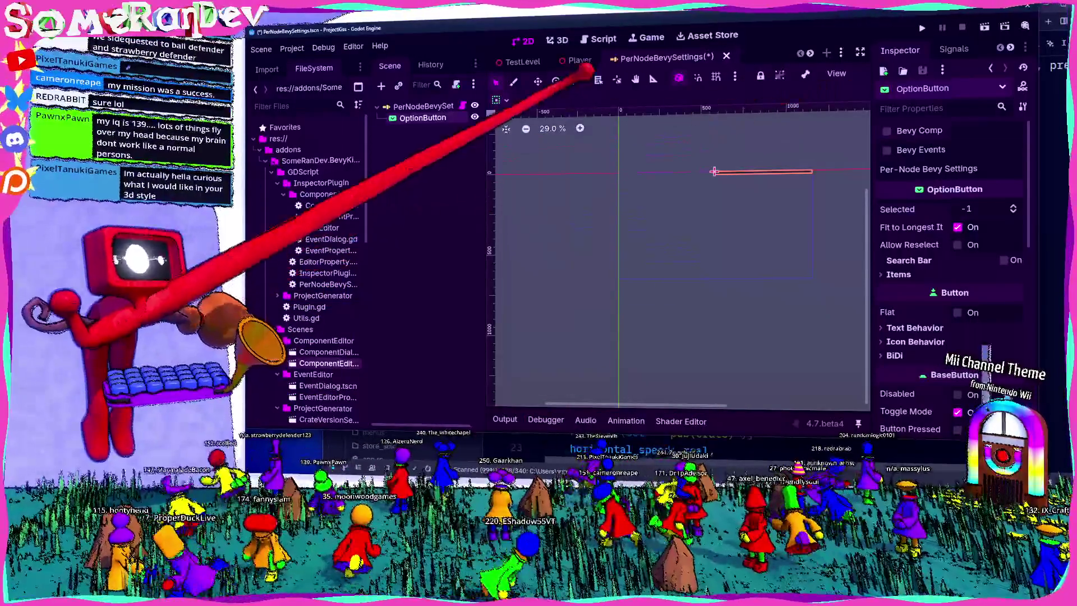
{"action": "key", "text": "F5"}
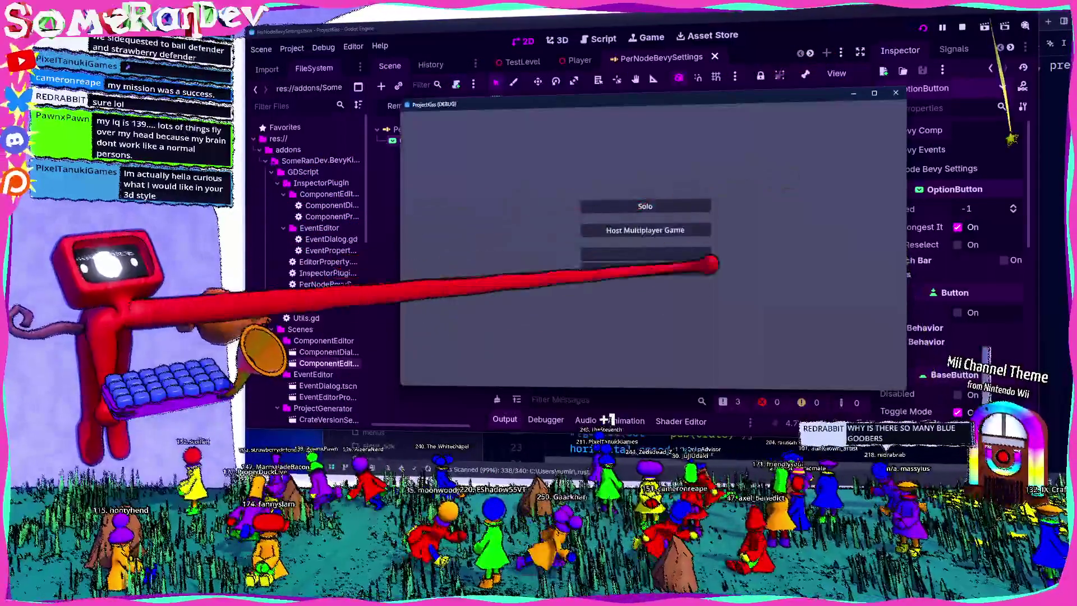
Start a game fullscreen, play the test level, close it, and switch to TestLevel
{"action": "left_click", "coordinate": [667, 205]}
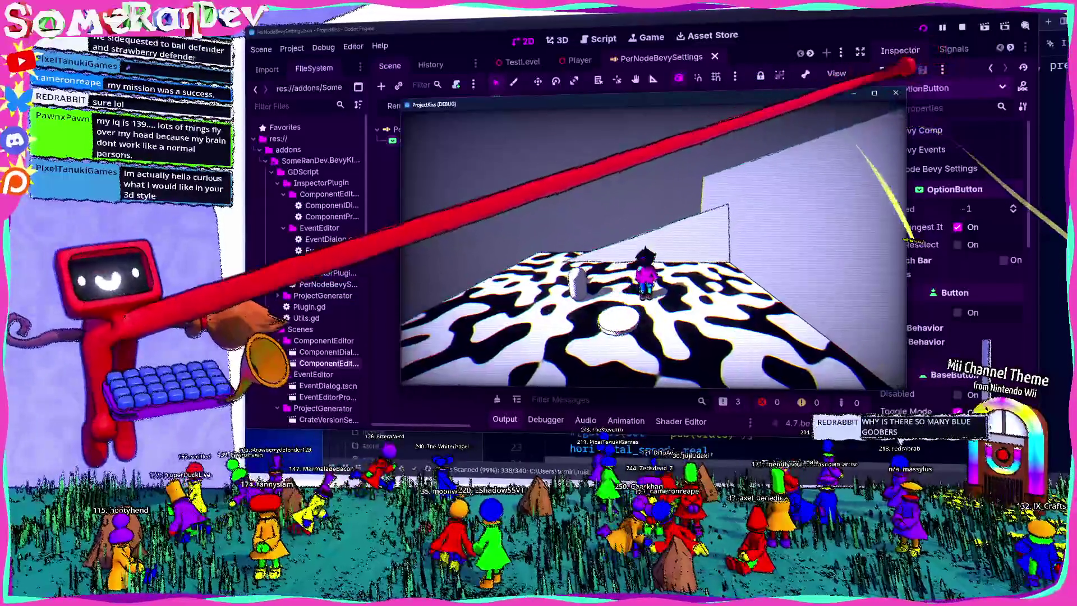
{"action": "key", "text": "F11"}
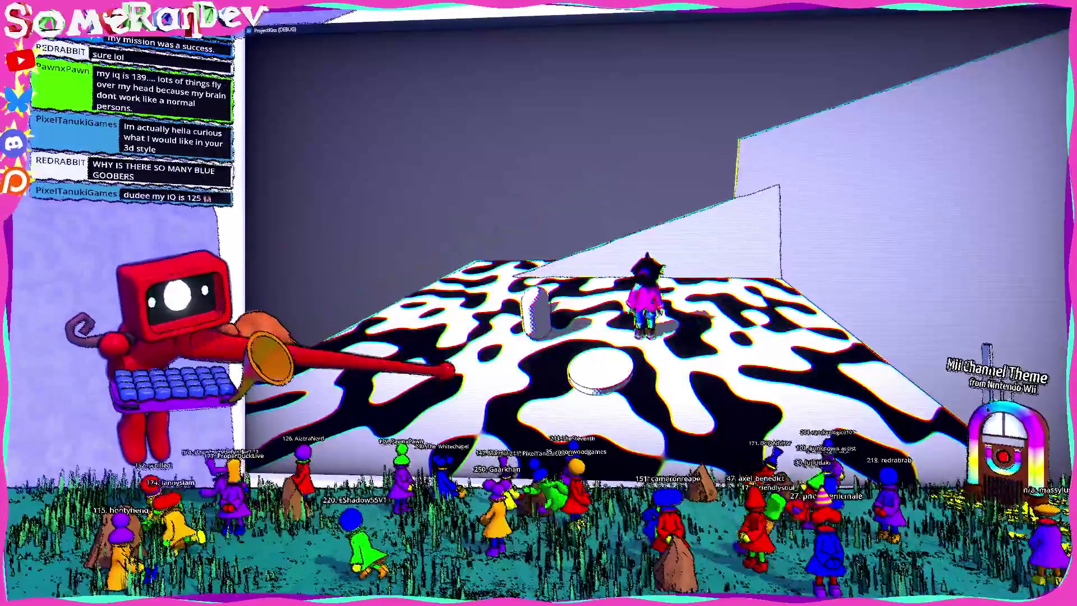
{"action": "key", "text": "alt+F4"}
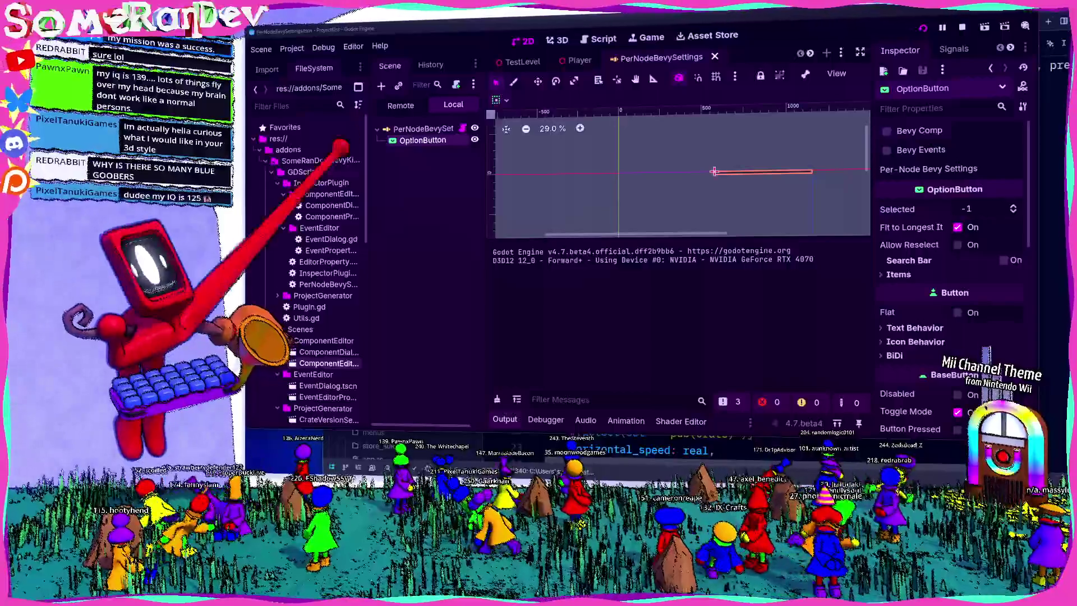
{"action": "key", "text": "ctrl+Tab"}
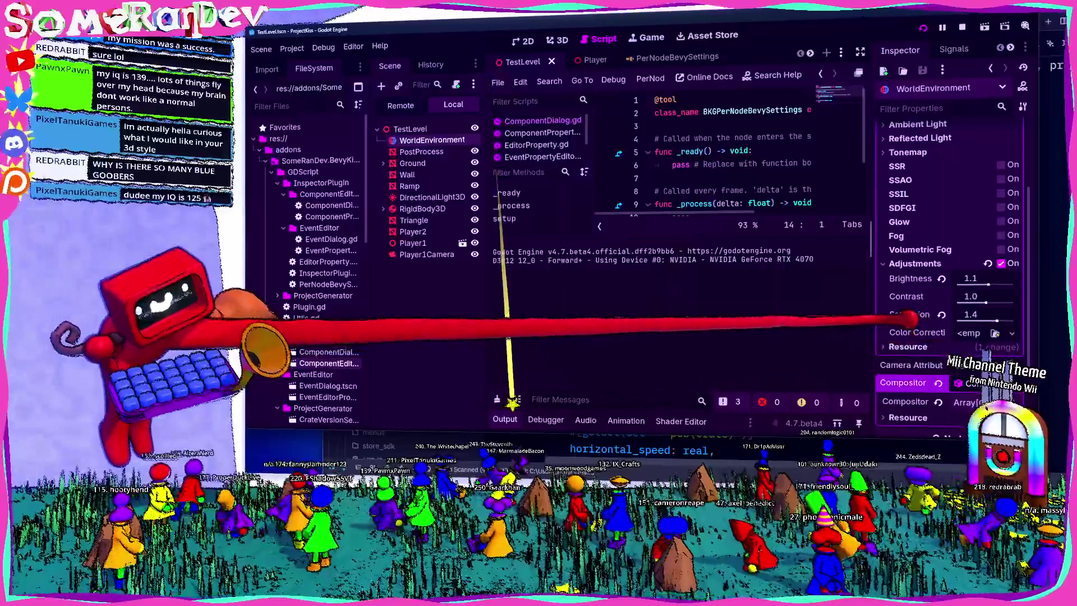
Reset Saturation to 1.0 and launch the game in a smaller window beside the editor
{"action": "left_click_drag", "start_coordinate": [871, 313], "coordinate": [779, 312]}
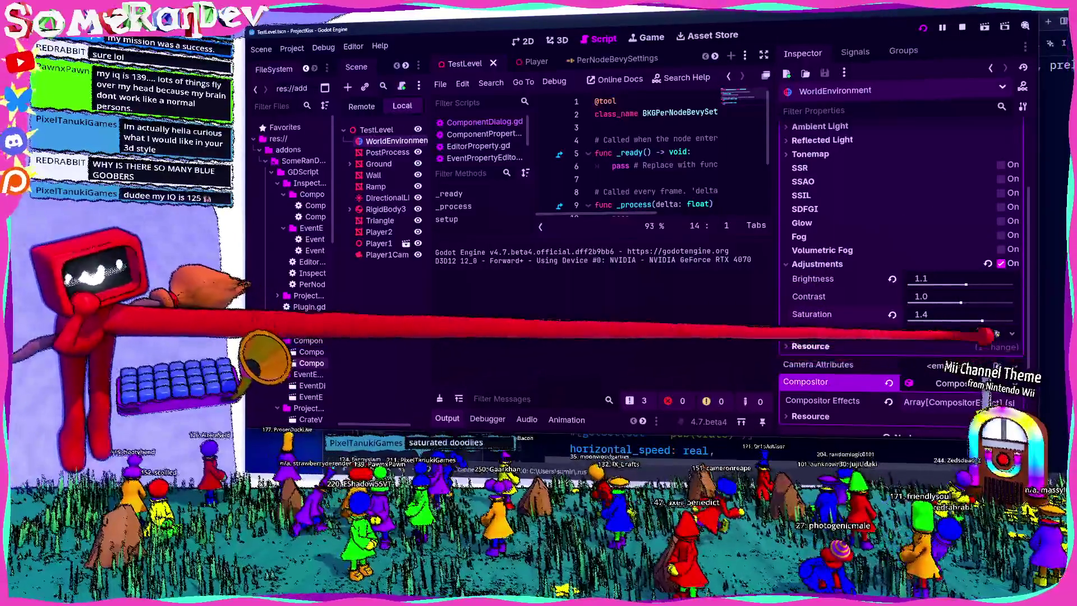
{"action": "left_click", "coordinate": [891, 315]}
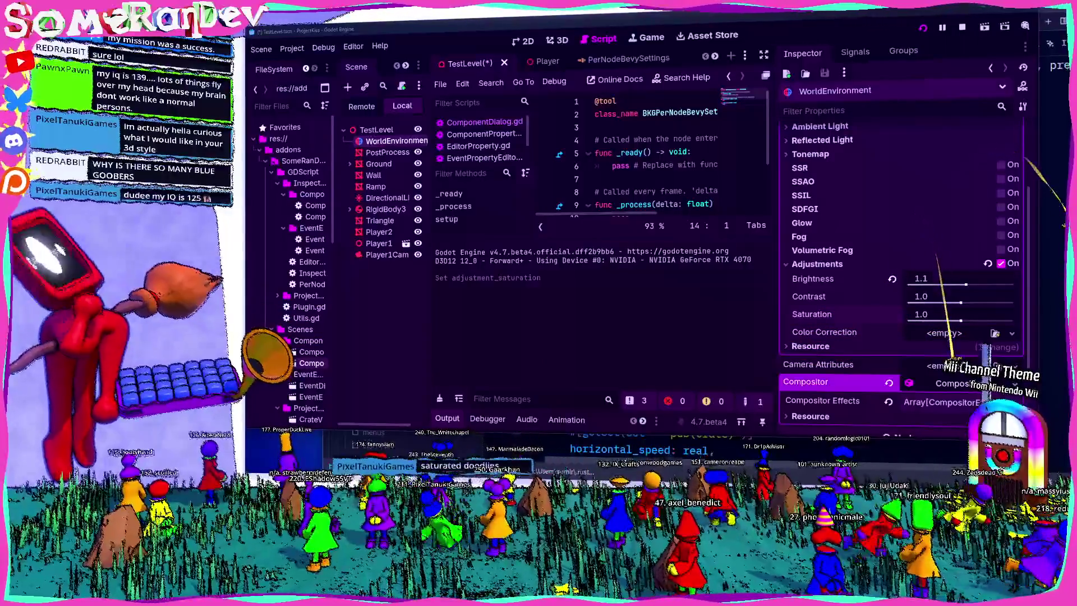
{"action": "key", "text": "F5"}
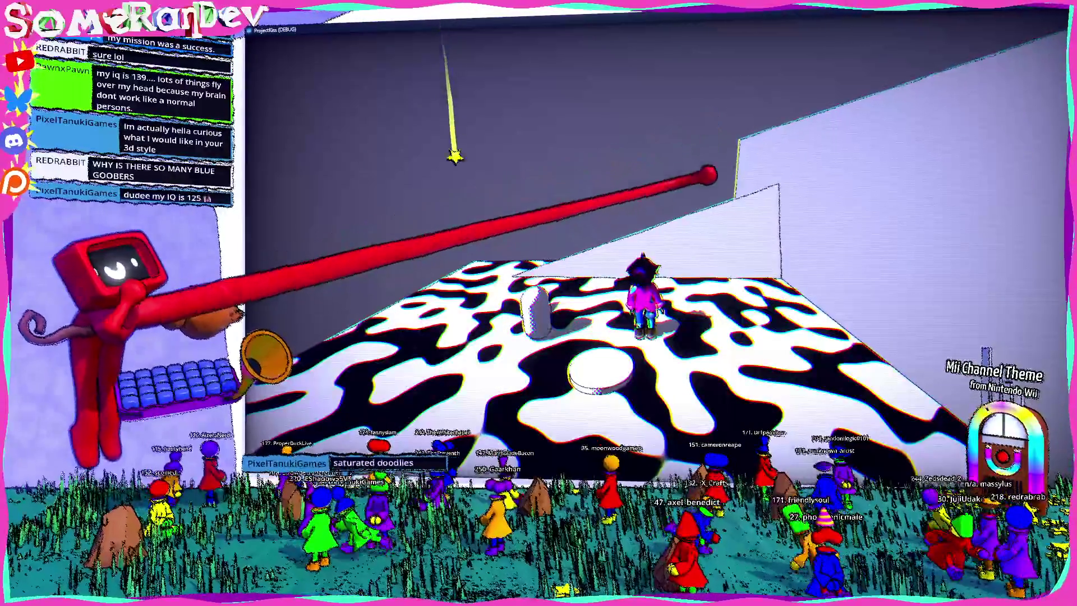
{"action": "double_click", "coordinate": [439, 26]}
{"action": "left_click_drag", "start_coordinate": [666, 169], "coordinate": [604, 231]}
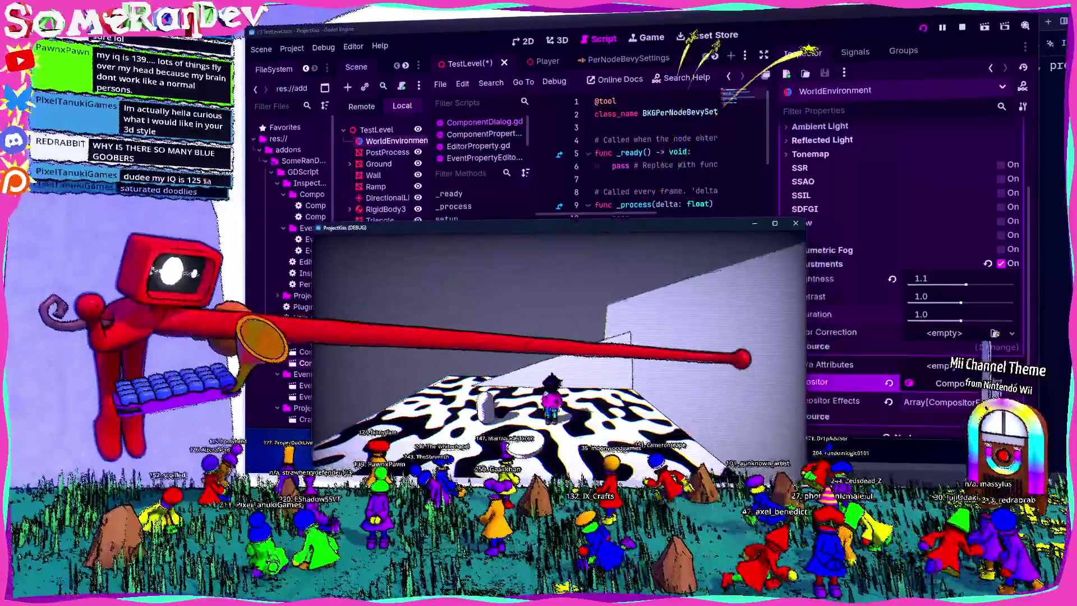
Adjust Saturation live to 1.4 while the game runs, then stop it with F8
{"action": "key", "text": "alt+Tab"}
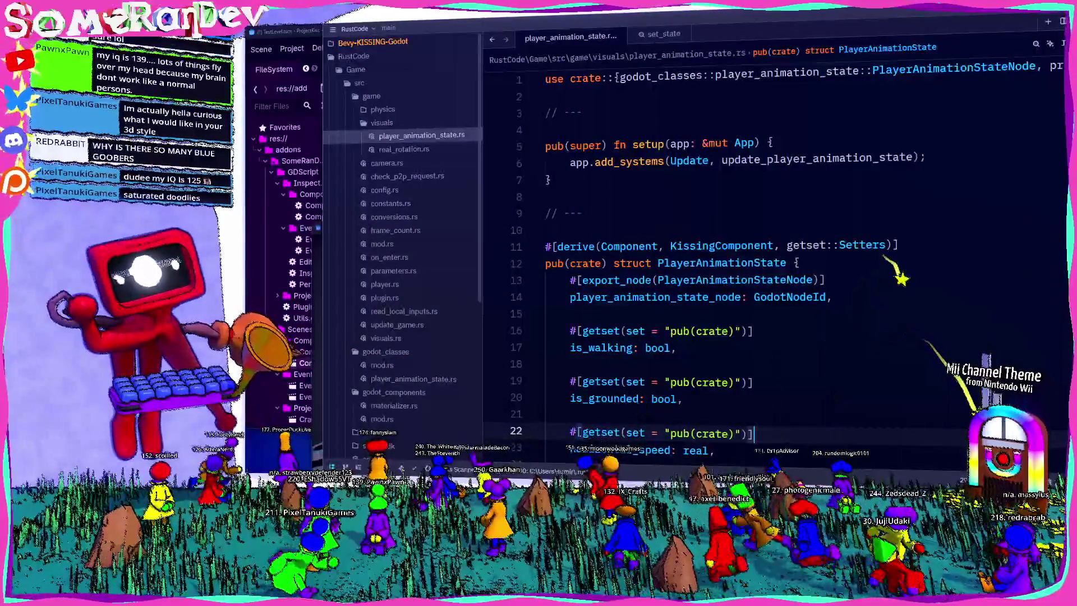
{"action": "key", "text": "alt+Tab"}
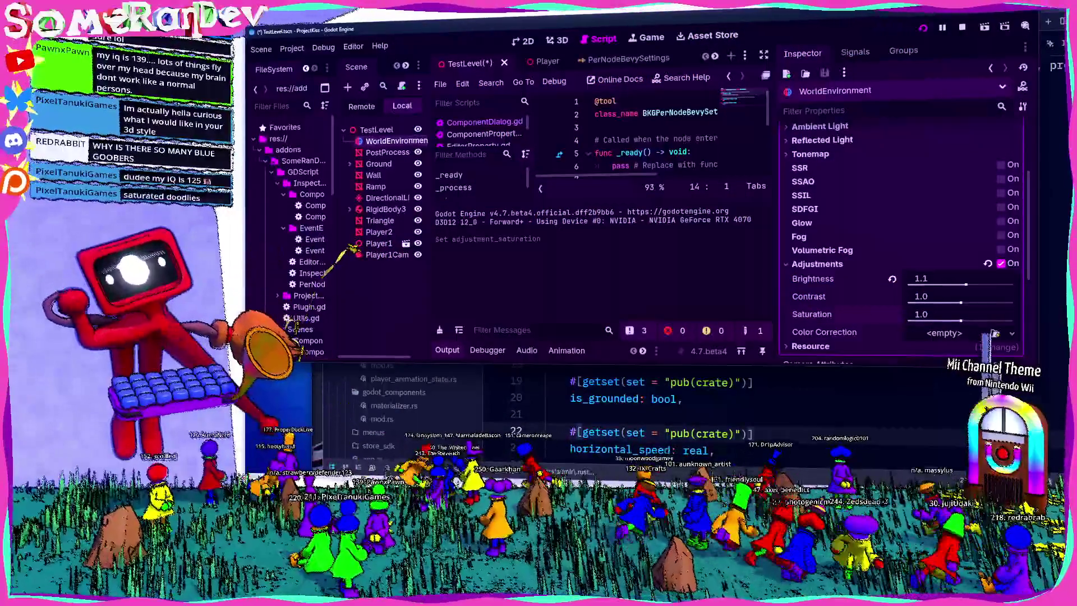
{"action": "key", "text": "alt+Tab"}
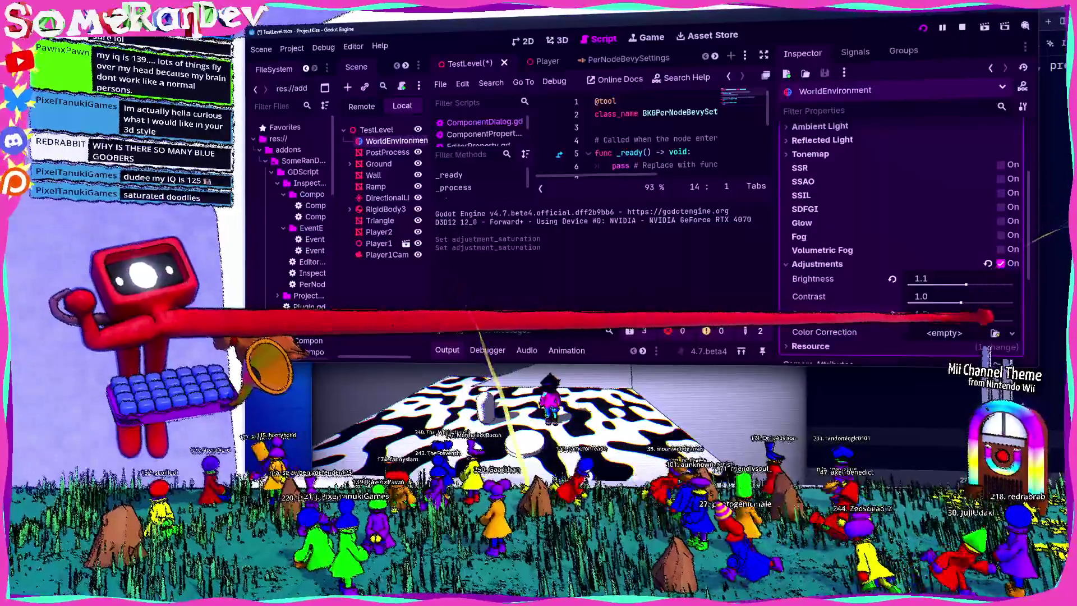
{"action": "left_click", "coordinate": [978, 320]}
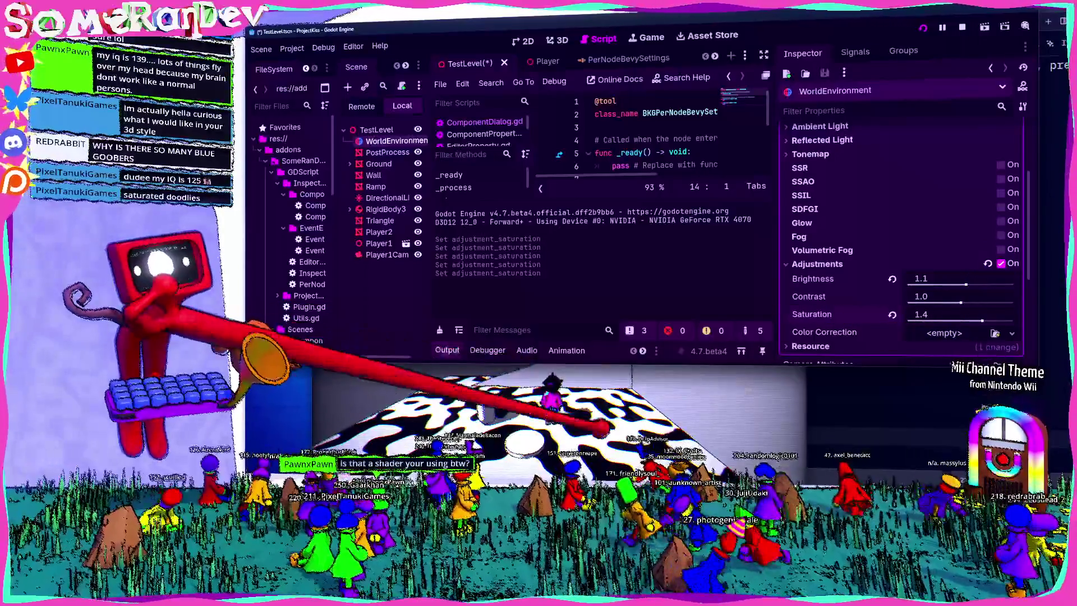
{"action": "mouse_move", "coordinate": [531, 370]}
{"action": "left_mouse_down"}
{"action": "mouse_move", "coordinate": [533, 239]}
{"action": "mouse_move", "coordinate": [617, 178]}
{"action": "mouse_move", "coordinate": [610, 96]}
{"action": "mouse_move", "coordinate": [572, 64]}
{"action": "mouse_move", "coordinate": [841, 35]}
{"action": "mouse_move", "coordinate": [668, 3]}
{"action": "left_mouse_up"}
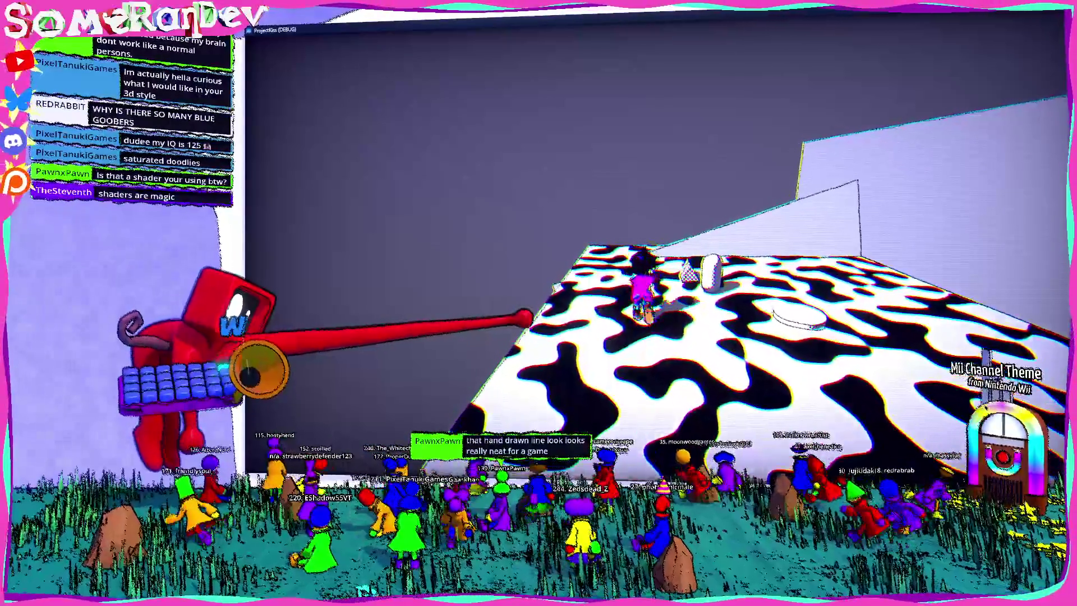
{"action": "key", "text": "F8"}
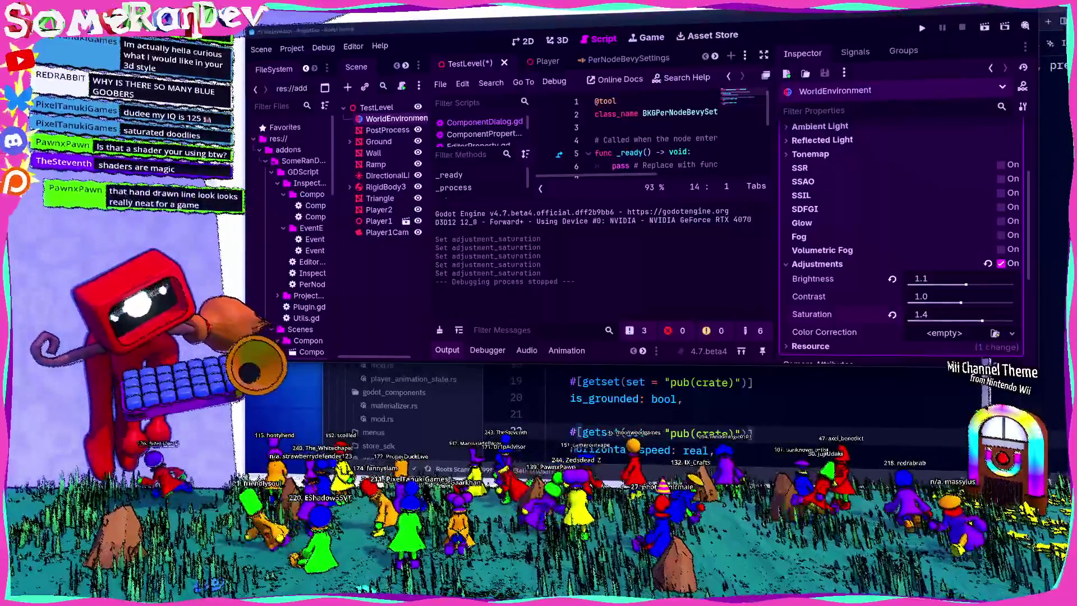
{"action": "key", "text": "alt+Tab"}
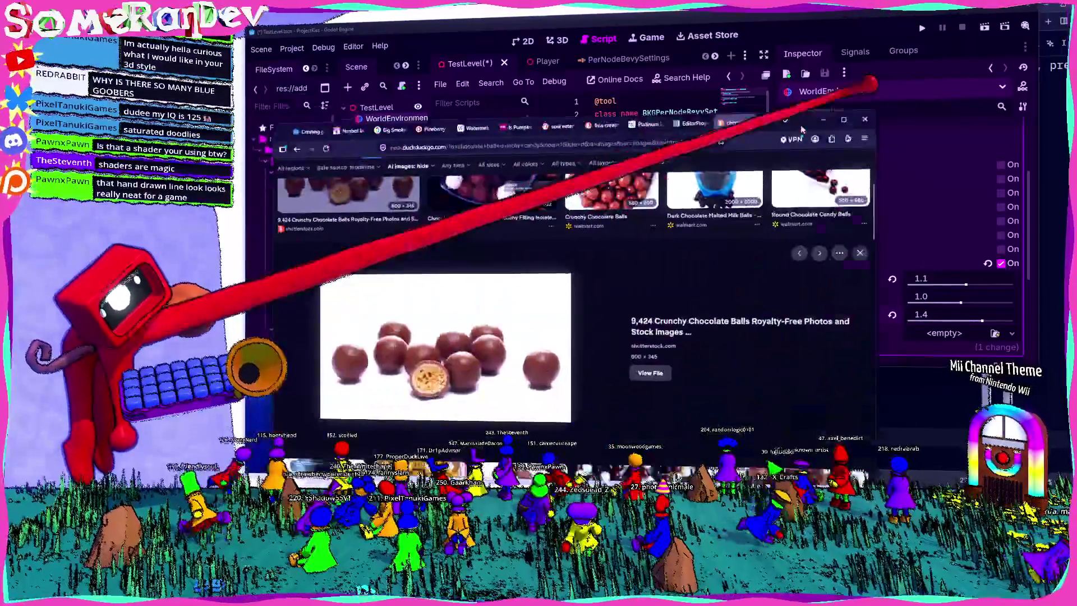
Search DuckDuckGo for 'shaders godot crt' in a new Firefox tab
{"action": "key", "text": "ctrl+t"}
{"action": "type", "text": "shaders"}
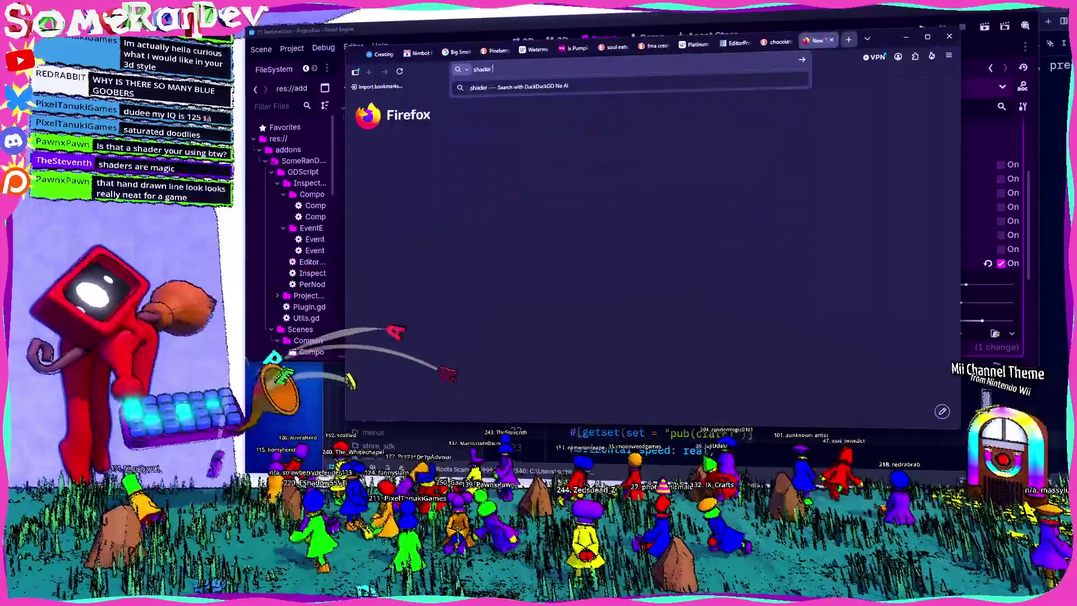
{"action": "type", "text": " godot crt"}
{"action": "key", "text": "Return"}
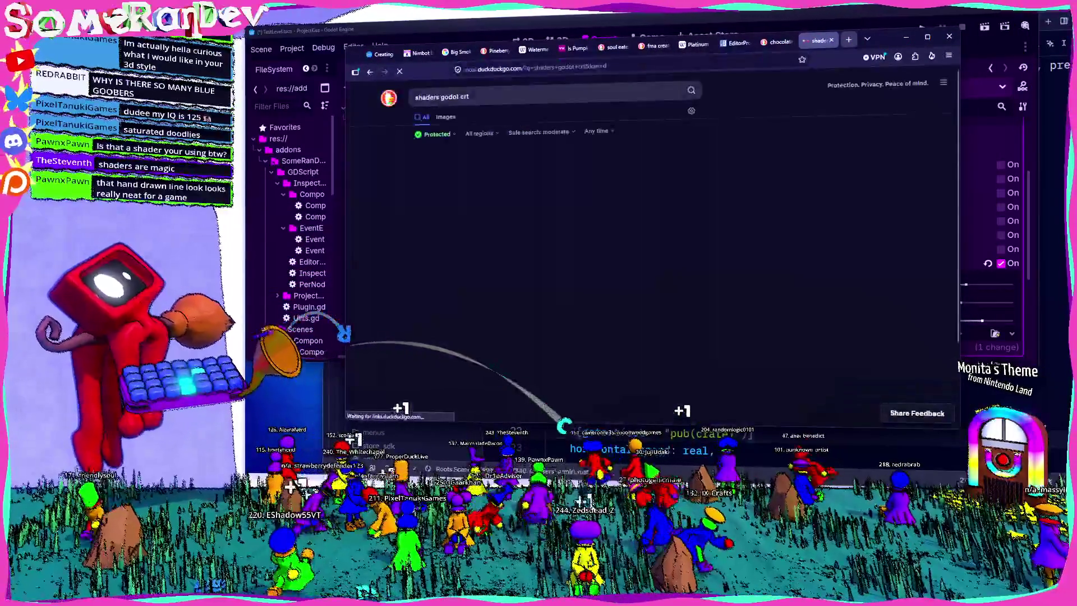
{"action": "scroll", "coordinate": [553, 253], "scroll_direction": "down", "scroll_amount": 3}
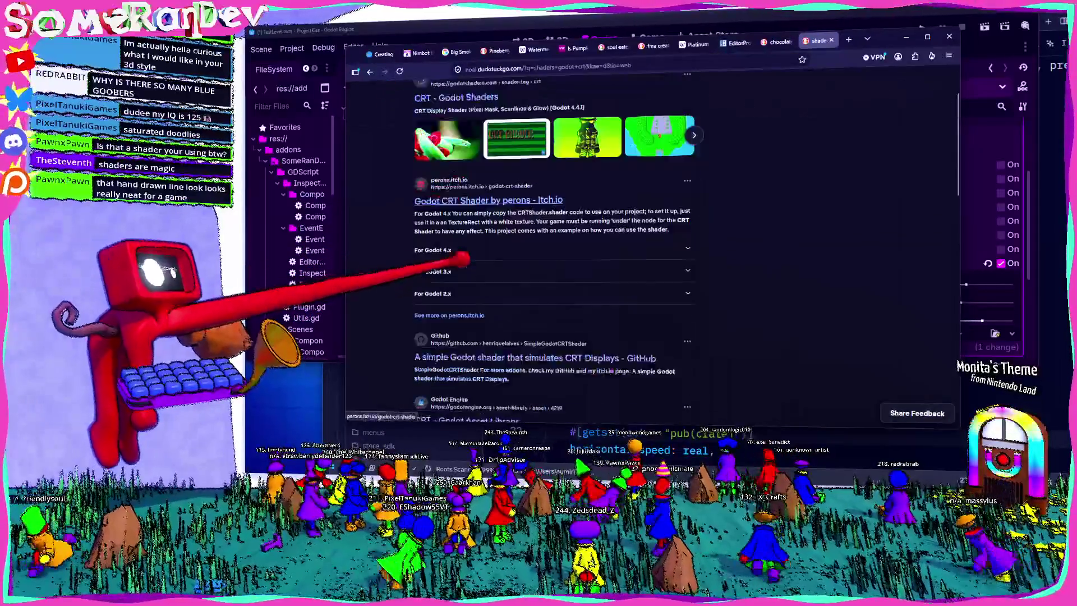
{"action": "scroll", "coordinate": [457, 264], "scroll_direction": "down", "scroll_amount": 3}
Check the CRT Asset Library result, then open the 'VHS and CRT monitor effect for GODOT4' shader
{"action": "left_click", "coordinate": [465, 227]}
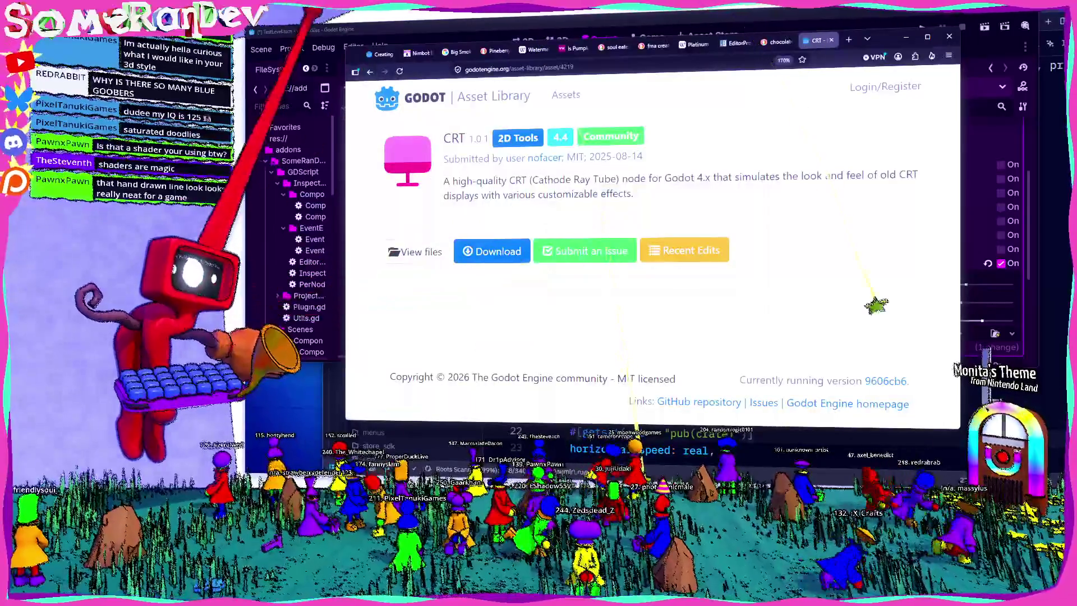
{"action": "left_click", "coordinate": [370, 71]}
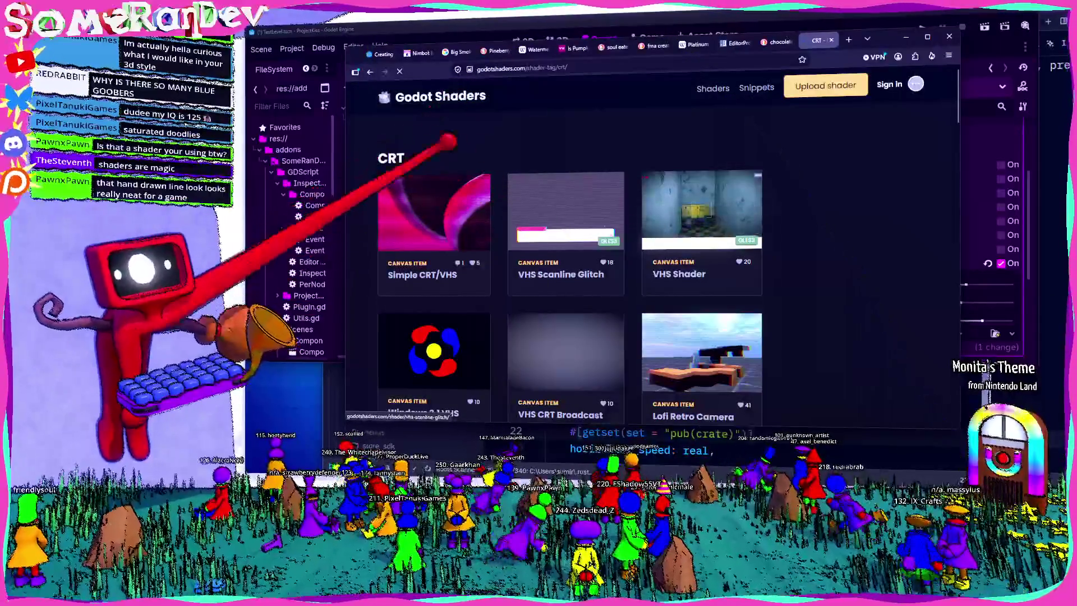
{"action": "scroll", "coordinate": [722, 217], "scroll_direction": "down", "scroll_amount": 3}
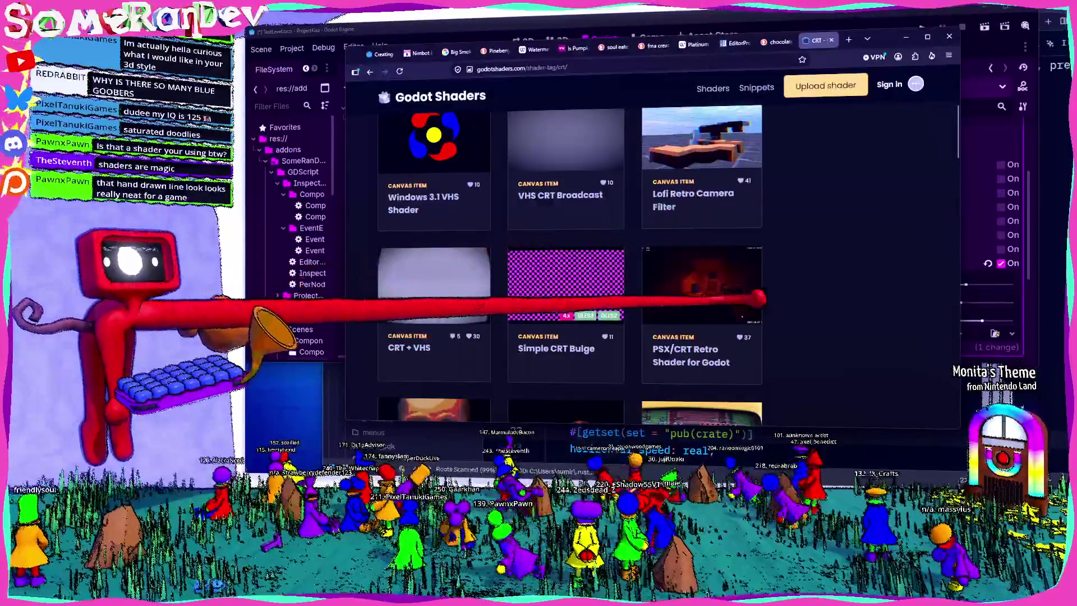
{"action": "scroll", "coordinate": [701, 280], "scroll_direction": "down", "scroll_amount": 5}
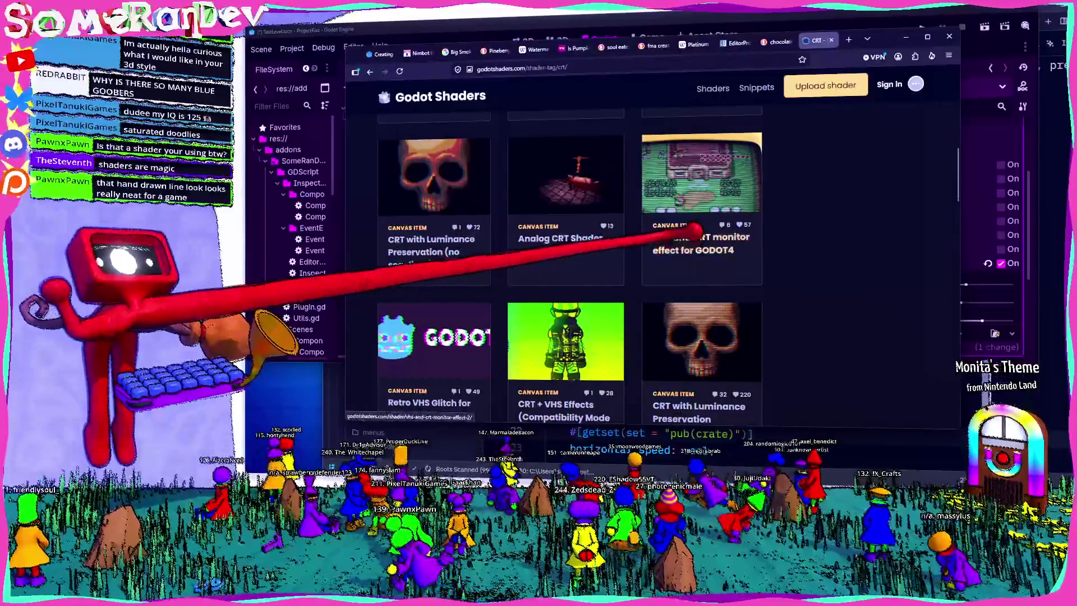
{"action": "left_click", "coordinate": [651, 186]}
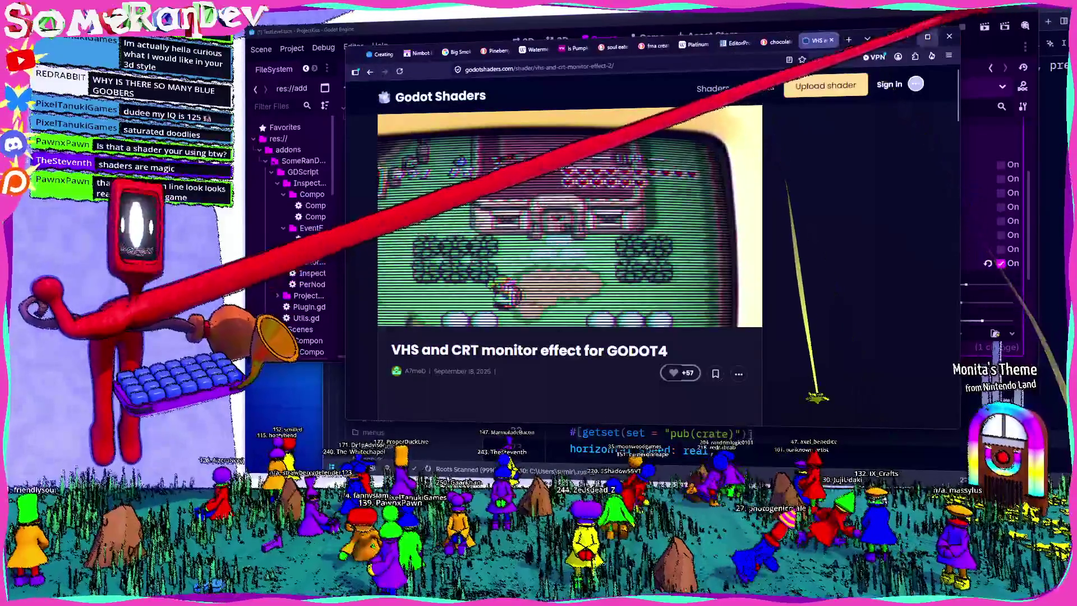
Maximize Firefox and read through the VHS and CRT monitor effect shader page
{"action": "left_click", "coordinate": [928, 37]}
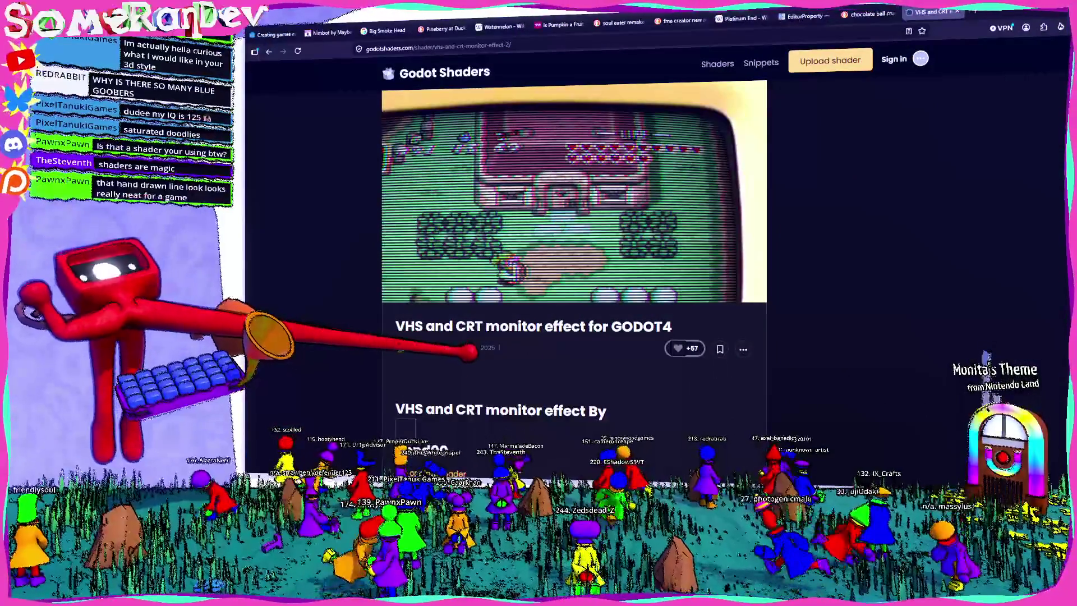
{"action": "scroll", "coordinate": [572, 241], "scroll_direction": "down", "scroll_amount": 4}
{"action": "scroll", "coordinate": [572, 281], "scroll_direction": "up", "scroll_amount": 2}
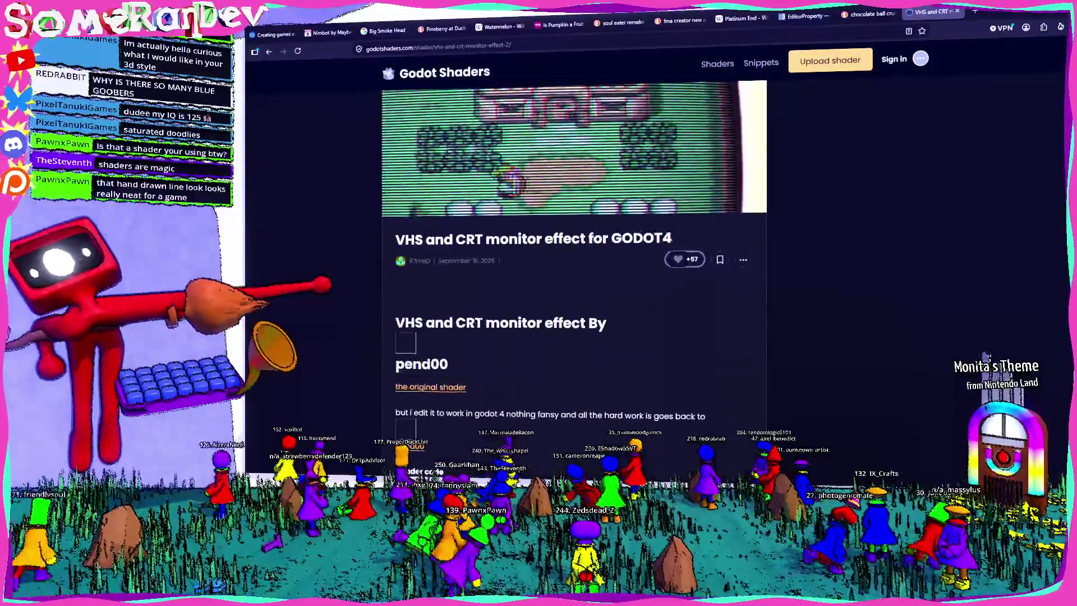
{"action": "scroll", "coordinate": [572, 253], "scroll_direction": "down", "scroll_amount": 2}
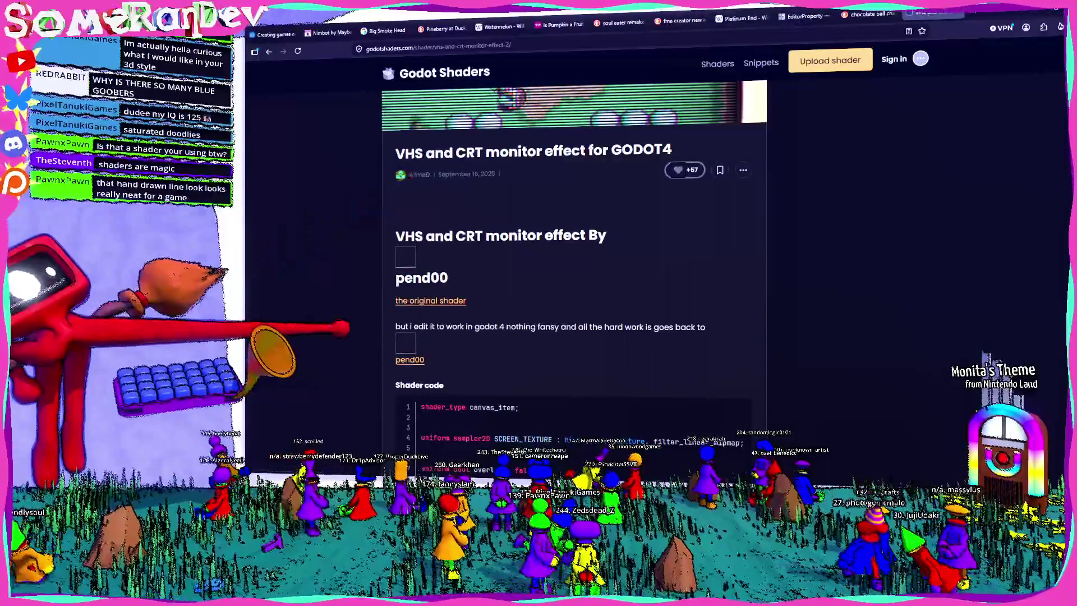
{"action": "scroll", "coordinate": [421, 283], "scroll_direction": "down", "scroll_amount": 5}
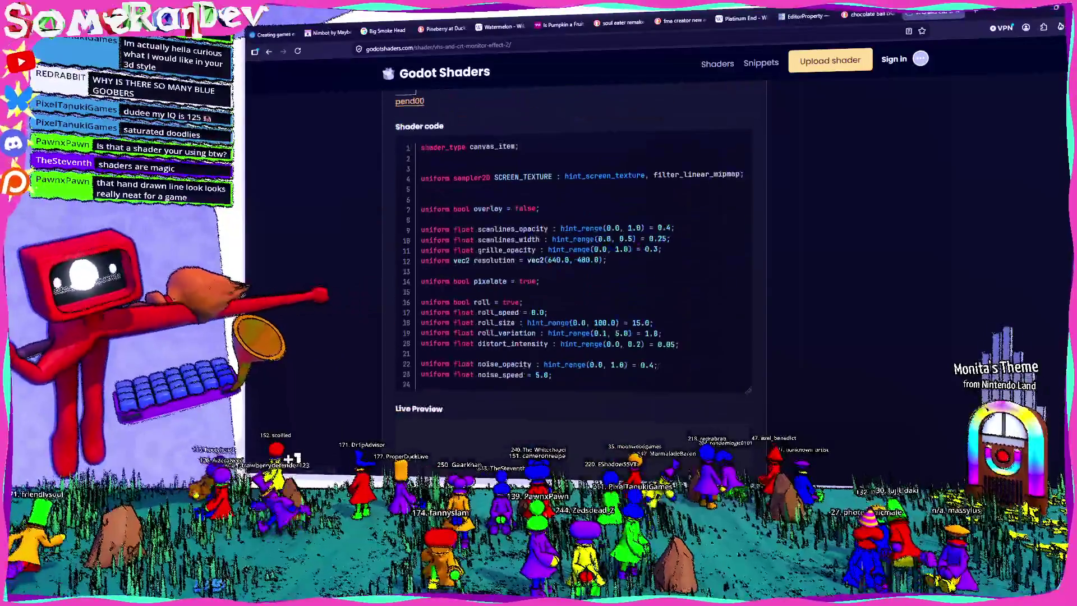
{"action": "scroll", "coordinate": [501, 281], "scroll_direction": "up", "scroll_amount": 4}
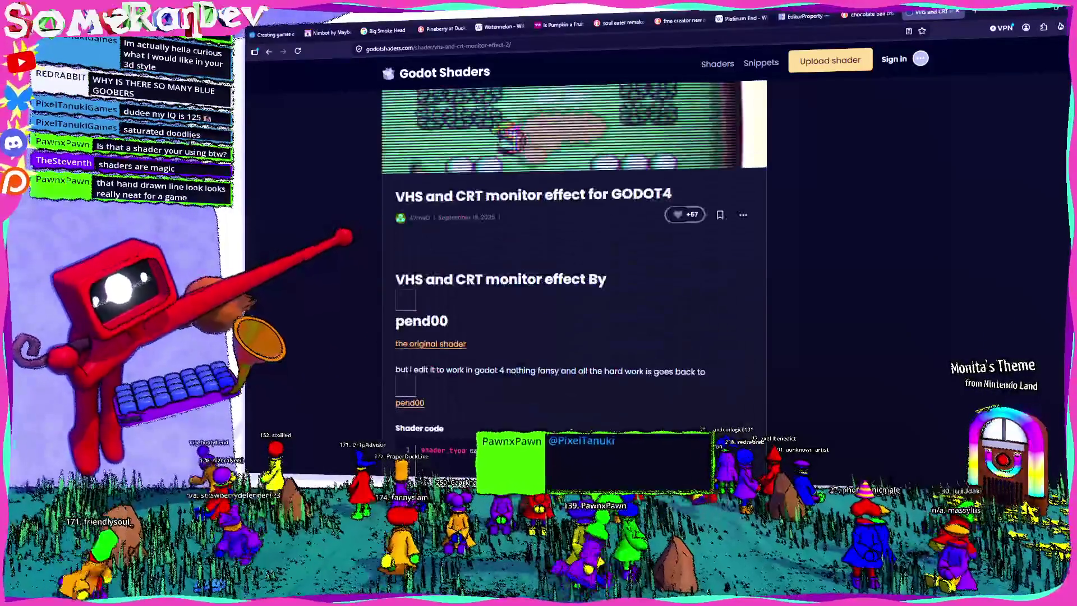
{"action": "scroll", "coordinate": [510, 292], "scroll_direction": "down", "scroll_amount": 3}
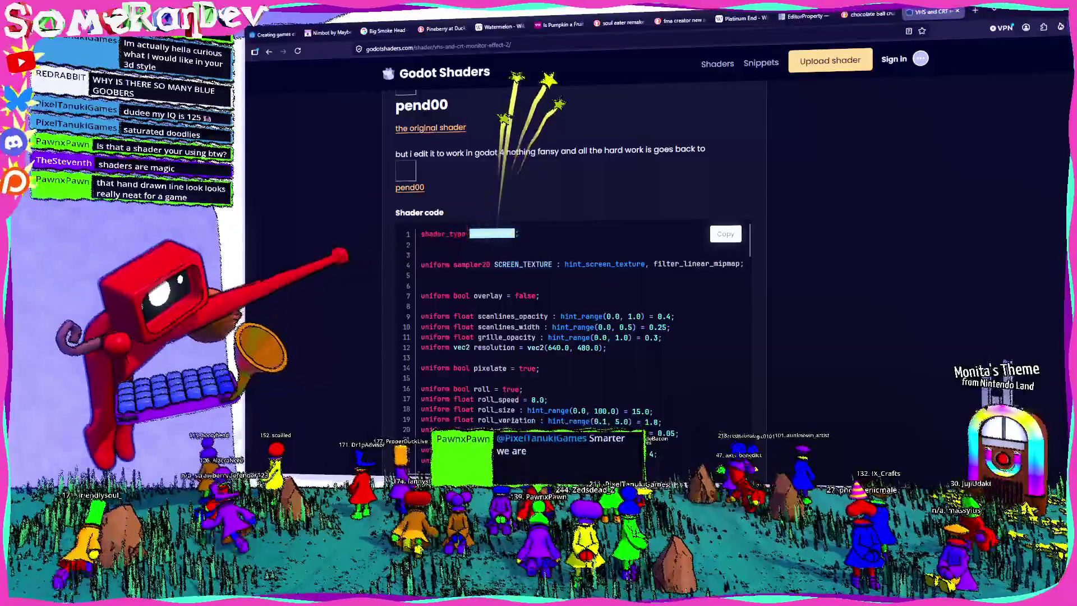
{"action": "scroll", "coordinate": [572, 325], "scroll_direction": "down", "scroll_amount": 3}
{"action": "scroll", "coordinate": [572, 325], "scroll_direction": "down", "scroll_amount": 10}
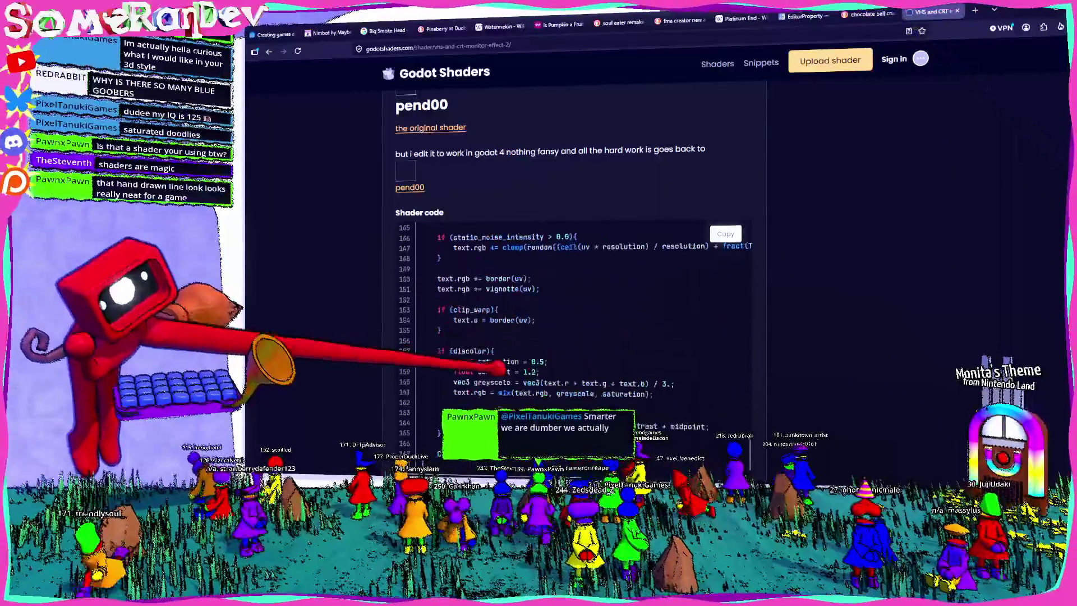
{"action": "scroll", "coordinate": [572, 325], "scroll_direction": "up", "scroll_amount": 4}
{"action": "scroll", "coordinate": [572, 280], "scroll_direction": "up", "scroll_amount": 6}
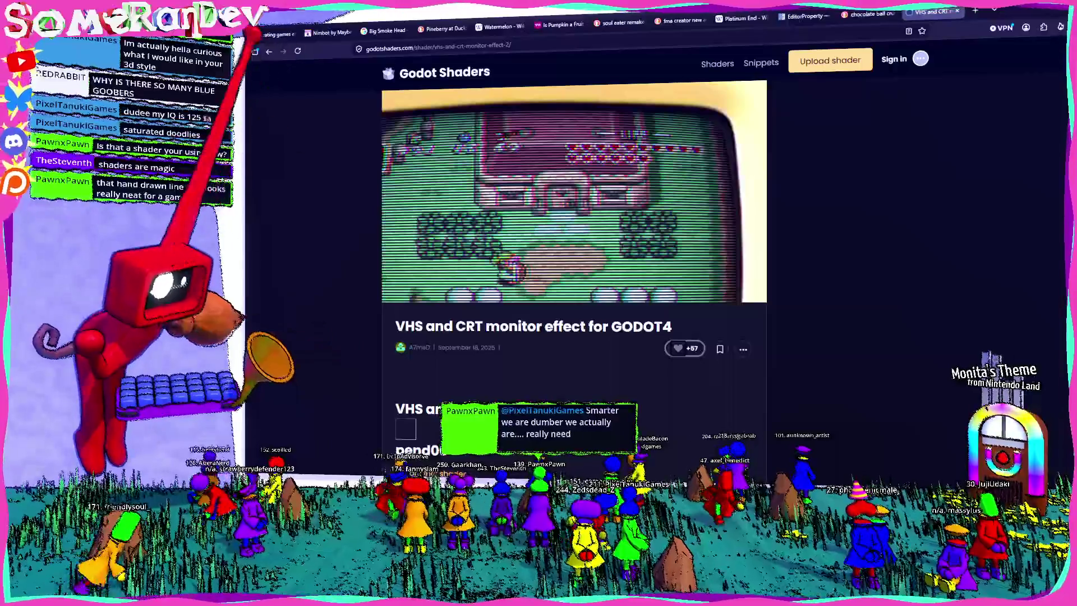
View the CRT with Luminance Preservation shader from the CRT listing, then minimize Firefox
{"action": "left_click", "coordinate": [269, 51]}
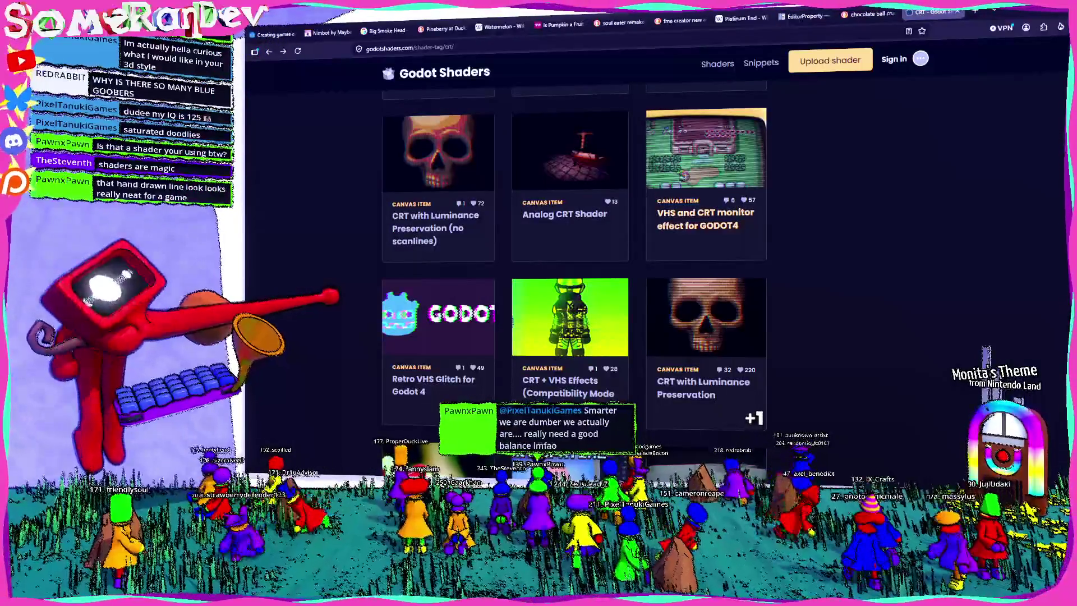
{"action": "scroll", "coordinate": [572, 252], "scroll_direction": "up", "scroll_amount": 3}
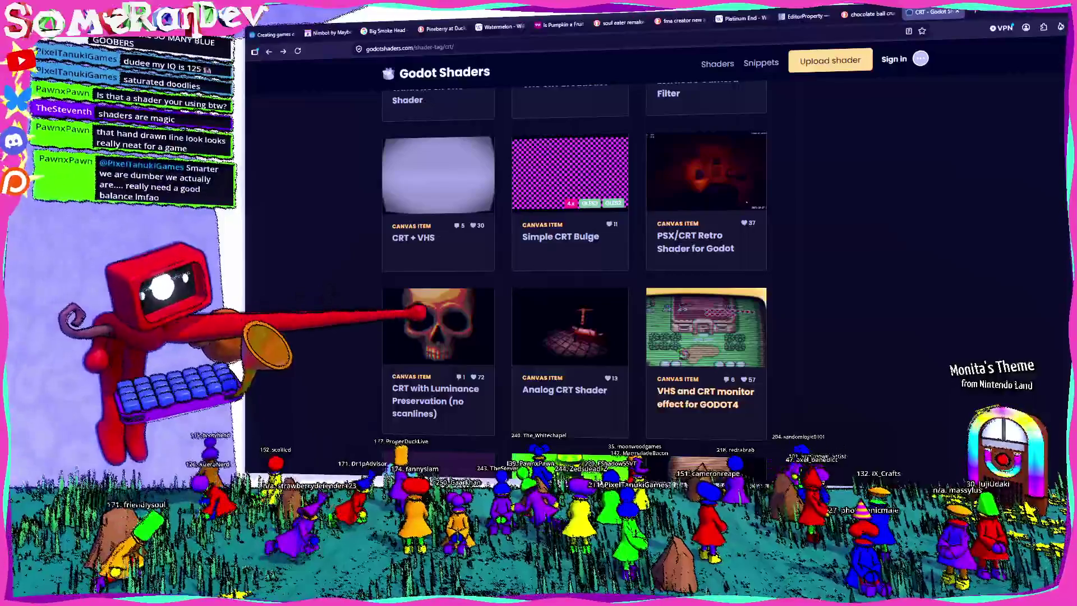
{"action": "scroll", "coordinate": [572, 253], "scroll_direction": "up", "scroll_amount": 3}
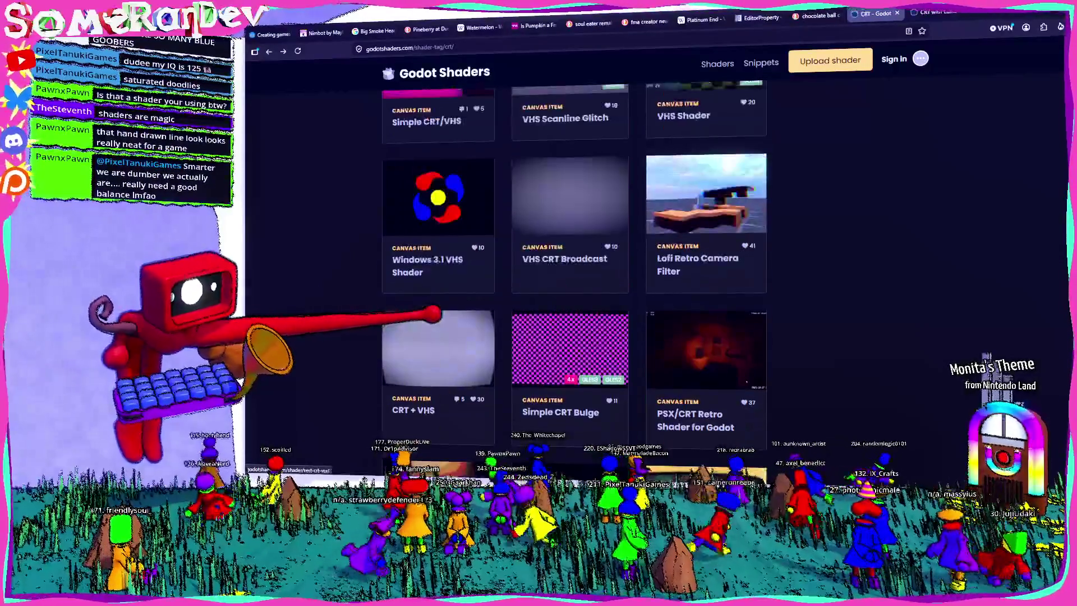
{"action": "scroll", "coordinate": [572, 253], "scroll_direction": "up", "scroll_amount": 3}
{"action": "scroll", "coordinate": [572, 253], "scroll_direction": "down", "scroll_amount": 5}
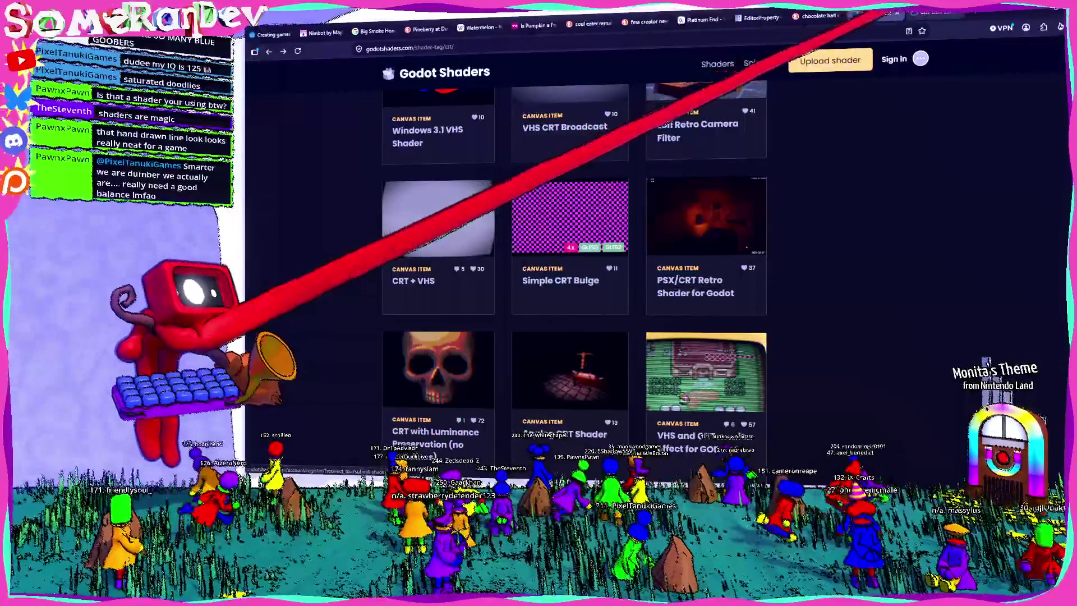
{"action": "left_click", "coordinate": [936, 12]}
{"action": "scroll", "coordinate": [472, 213], "scroll_direction": "down", "scroll_amount": 10}
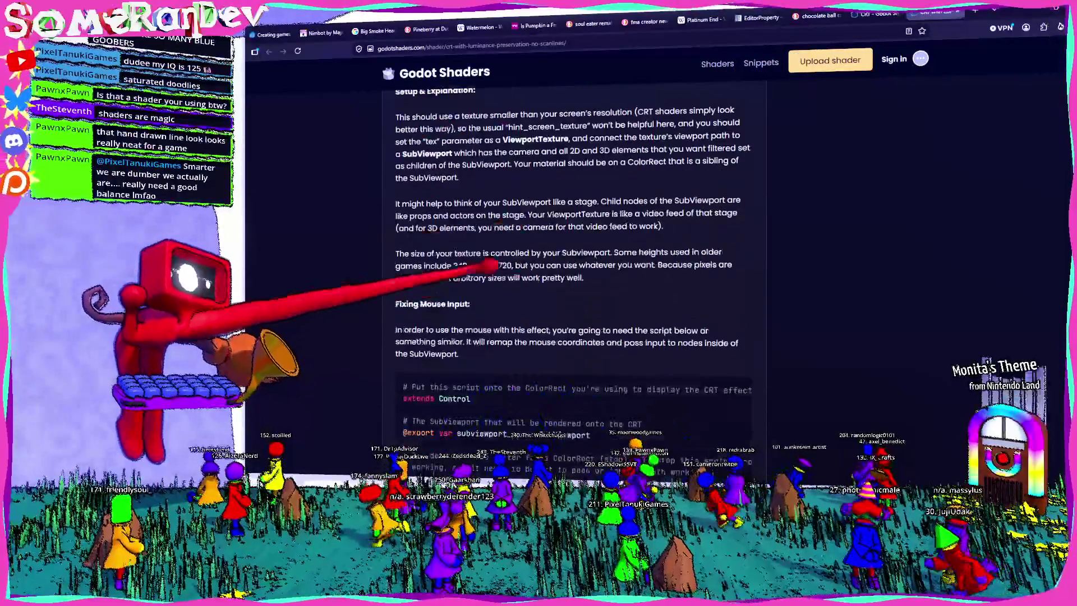
{"action": "left_click", "coordinate": [1007, 10]}
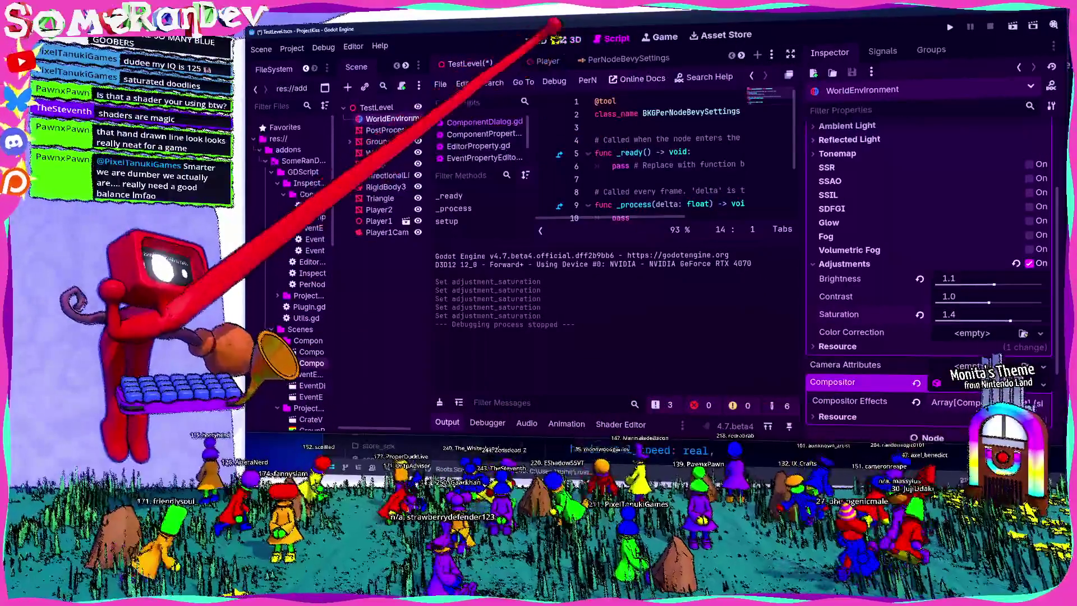
Show TestLevel in 3D and select PostProcess to view Aberration 0.002, Brightness 1.4, Color Split 0.01
{"action": "left_click", "coordinate": [536, 41]}
{"action": "left_click", "coordinate": [570, 39]}
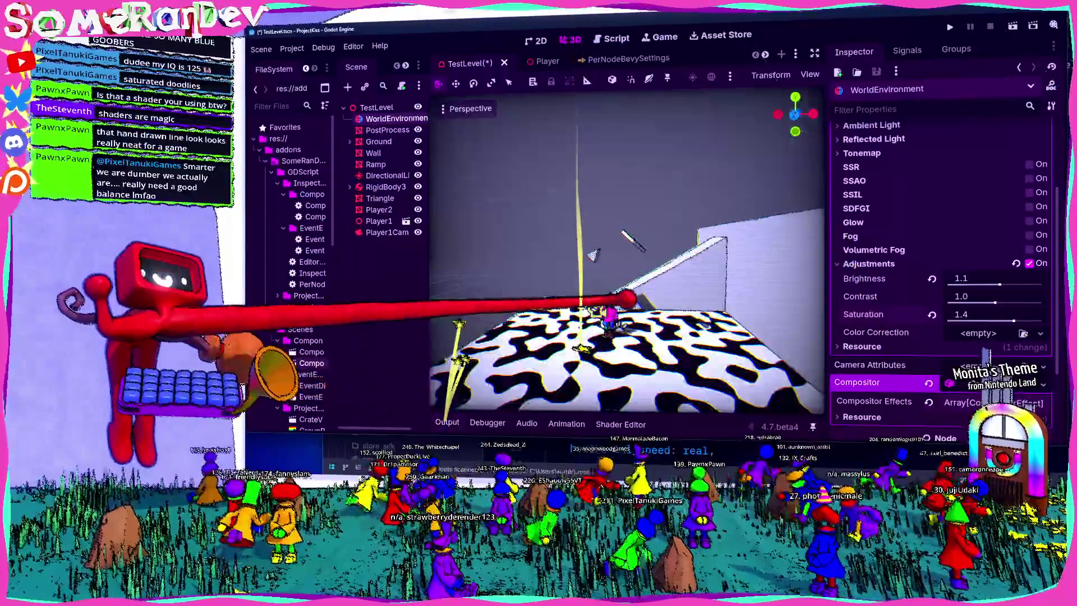
{"action": "scroll", "coordinate": [645, 221], "scroll_direction": "up", "scroll_amount": 5}
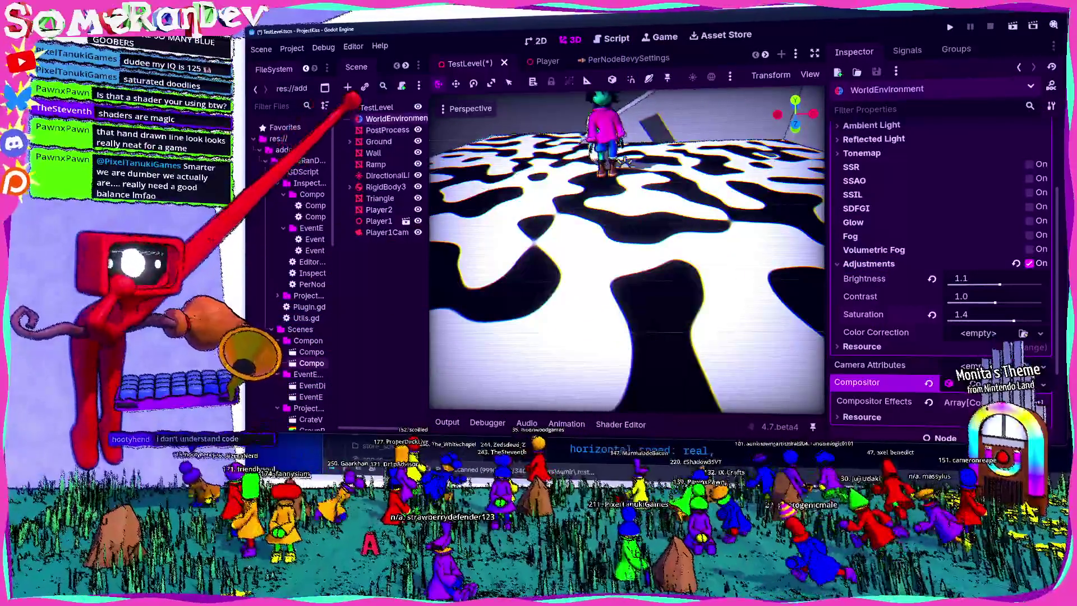
{"action": "left_click", "coordinate": [387, 130]}
{"action": "scroll", "coordinate": [917, 285], "scroll_direction": "down", "scroll_amount": 10}
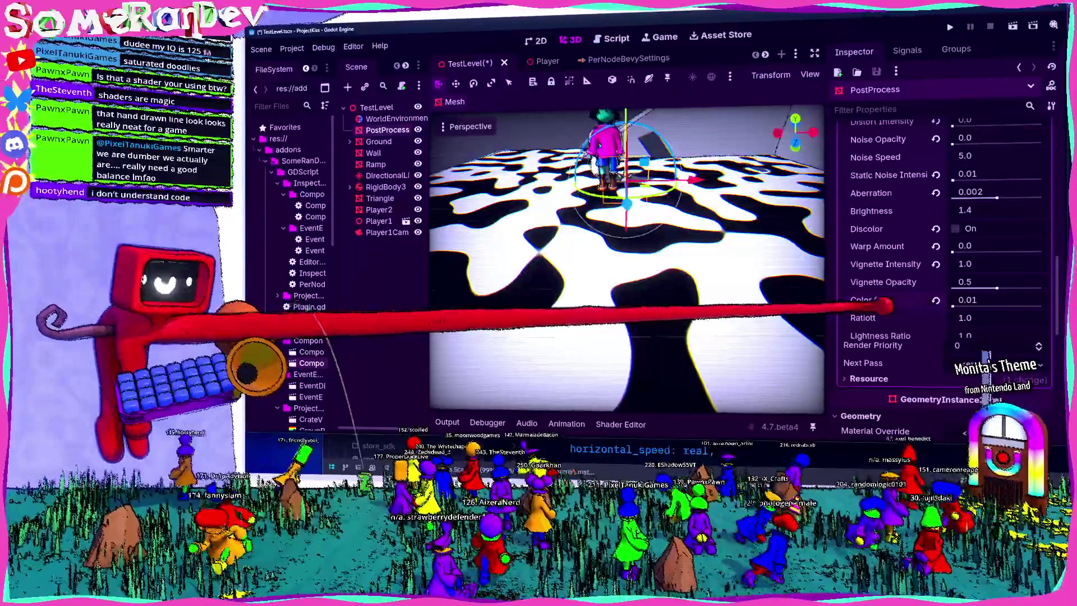
{"action": "scroll", "coordinate": [900, 305], "scroll_direction": "up", "scroll_amount": 5}
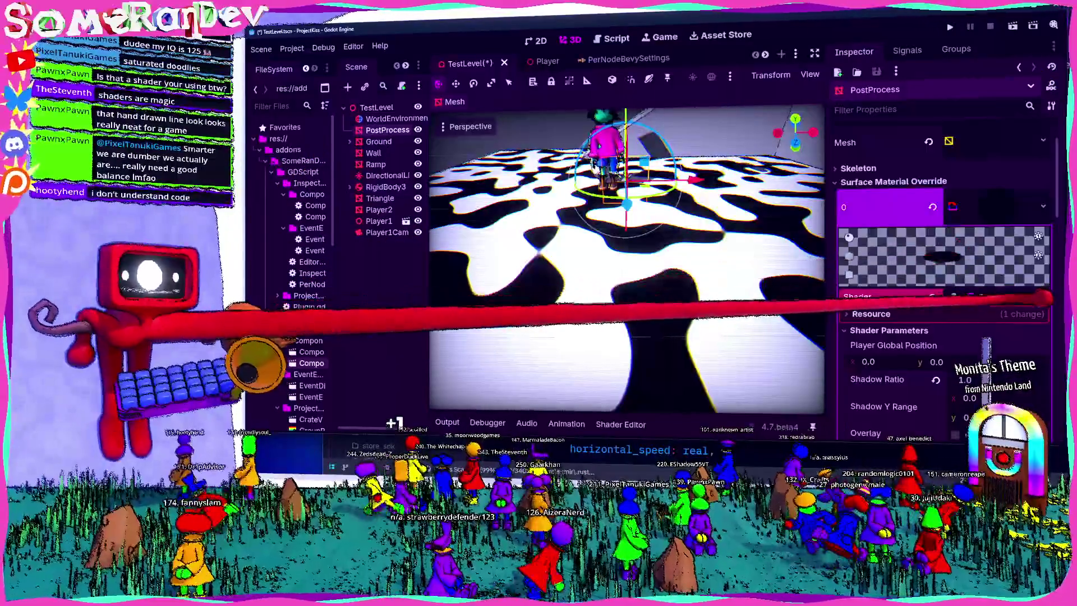
{"action": "left_click", "coordinate": [897, 295]}
{"action": "scroll", "coordinate": [962, 337], "scroll_direction": "down", "scroll_amount": 5}
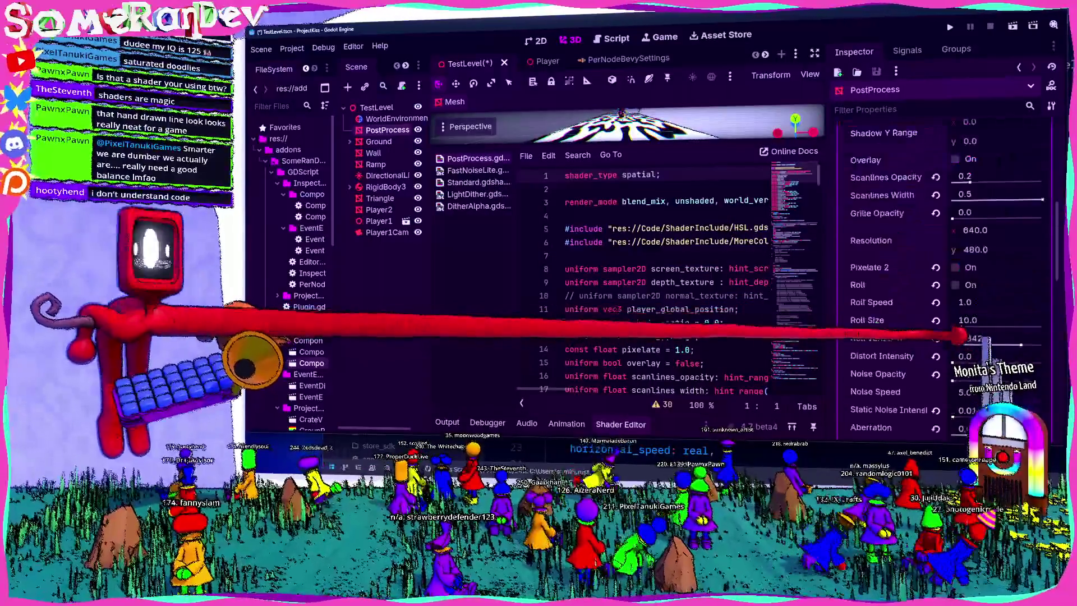
{"action": "scroll", "coordinate": [962, 337], "scroll_direction": "down", "scroll_amount": 6}
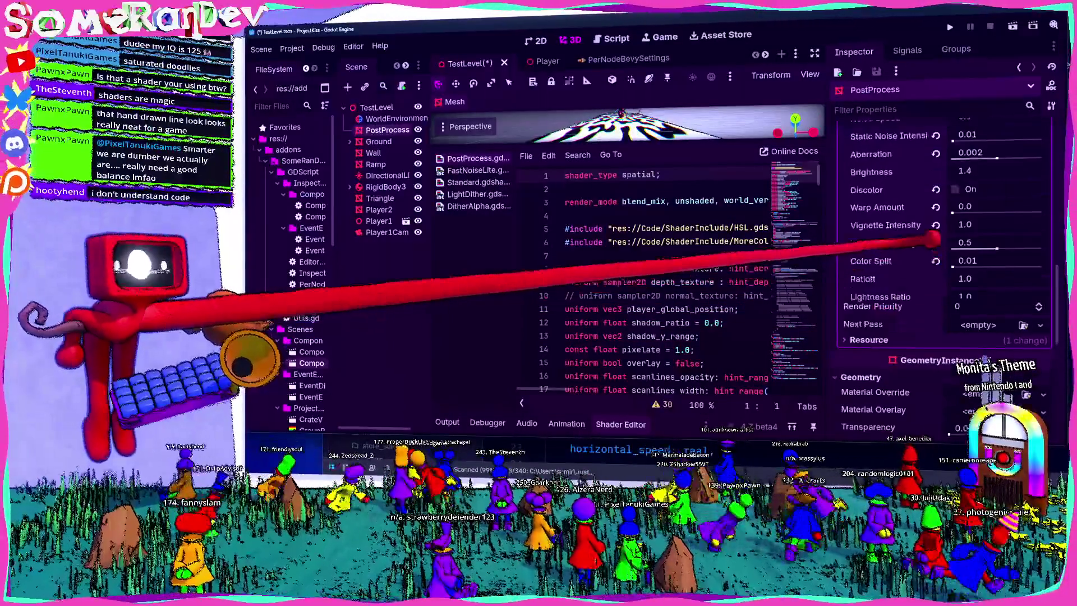
{"action": "scroll", "coordinate": [920, 213], "scroll_direction": "up", "scroll_amount": 2}
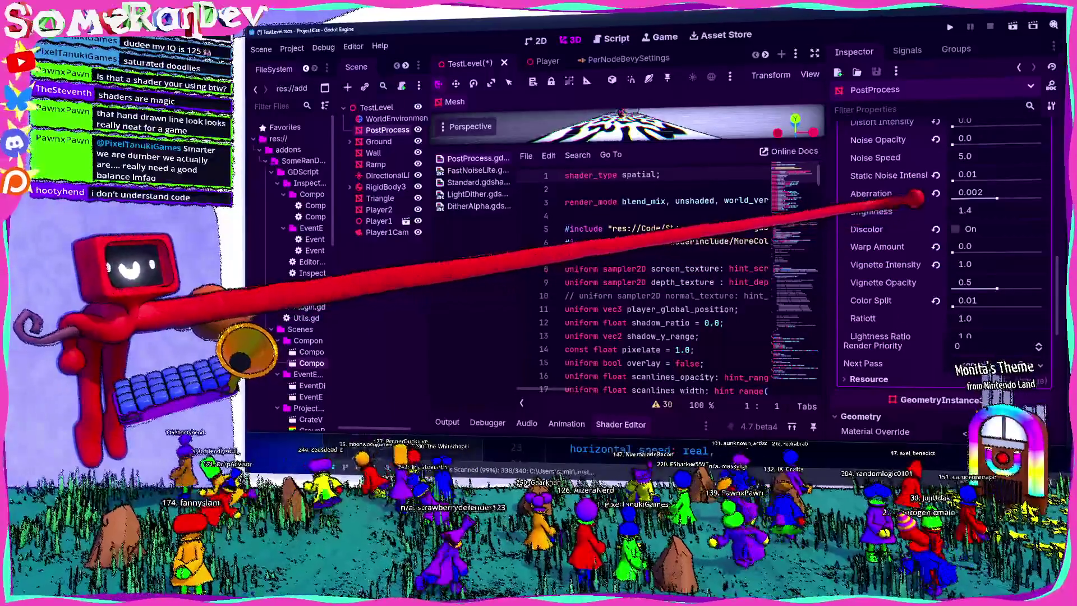
{"action": "left_click", "coordinate": [620, 424]}
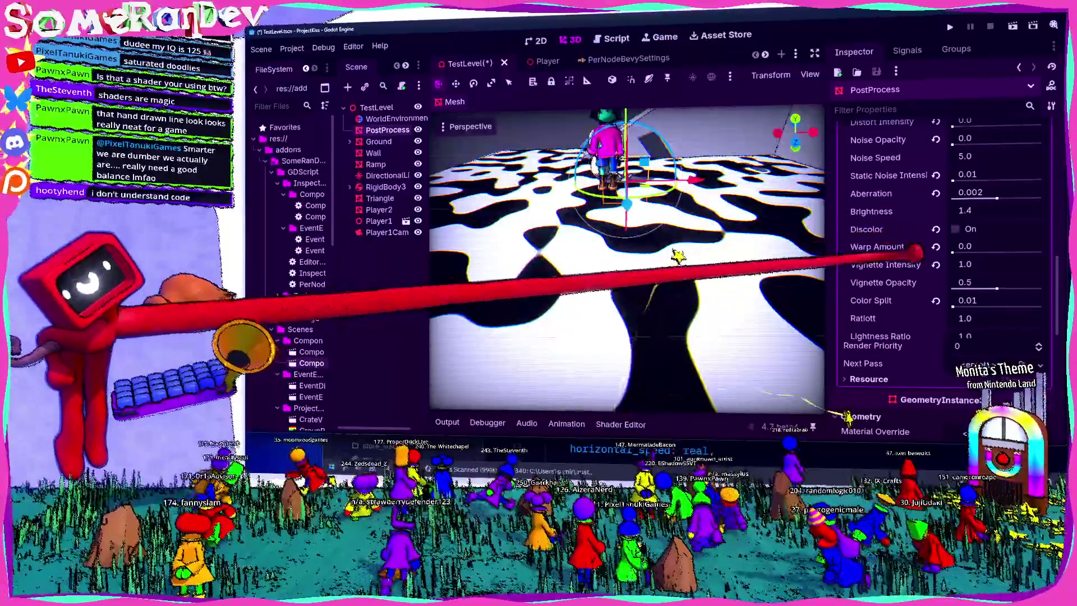
{"action": "mouse_move", "coordinate": [973, 193]}
{"action": "left_mouse_down"}
{"action": "mouse_move", "coordinate": [1001, 197]}
{"action": "mouse_move", "coordinate": [932, 193]}
{"action": "left_mouse_up"}
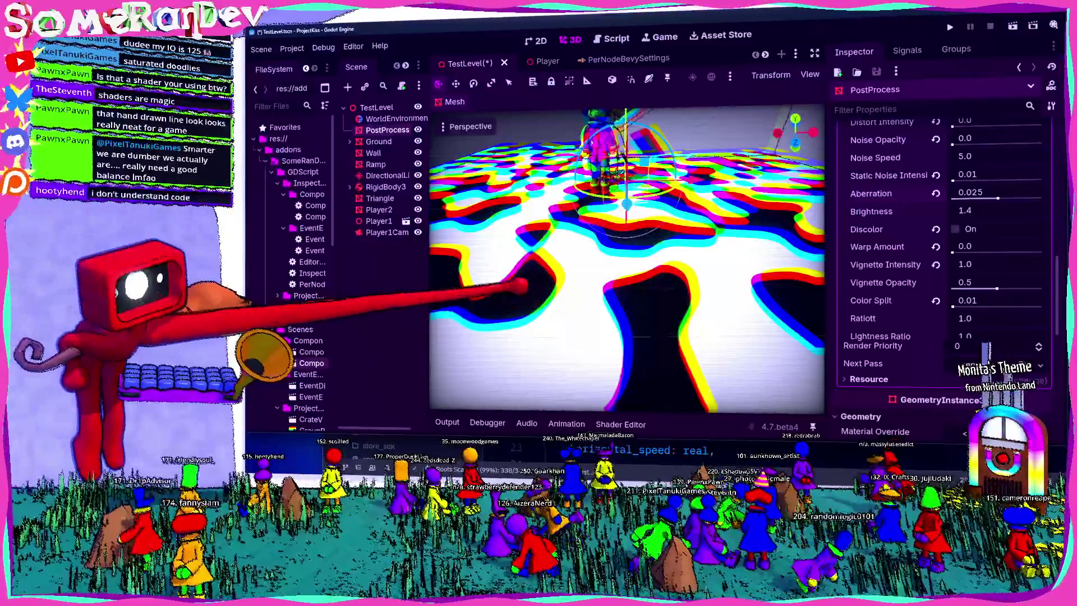
{"action": "mouse_move", "coordinate": [701, 281]}
{"action": "left_mouse_down"}
{"action": "mouse_move", "coordinate": [642, 220]}
{"action": "mouse_move", "coordinate": [632, 240]}
{"action": "mouse_move", "coordinate": [560, 163]}
{"action": "mouse_move", "coordinate": [584, 224]}
{"action": "mouse_move", "coordinate": [640, 220]}
{"action": "mouse_move", "coordinate": [606, 241]}
{"action": "left_mouse_up"}
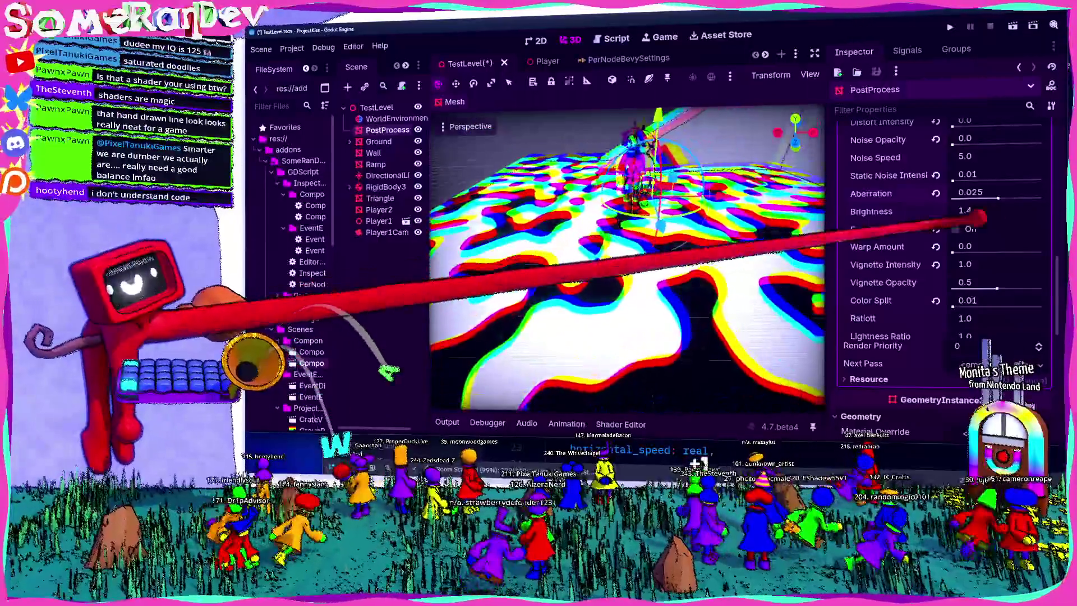
{"action": "left_click_drag", "start_coordinate": [1031, 178], "coordinate": [944, 168]}
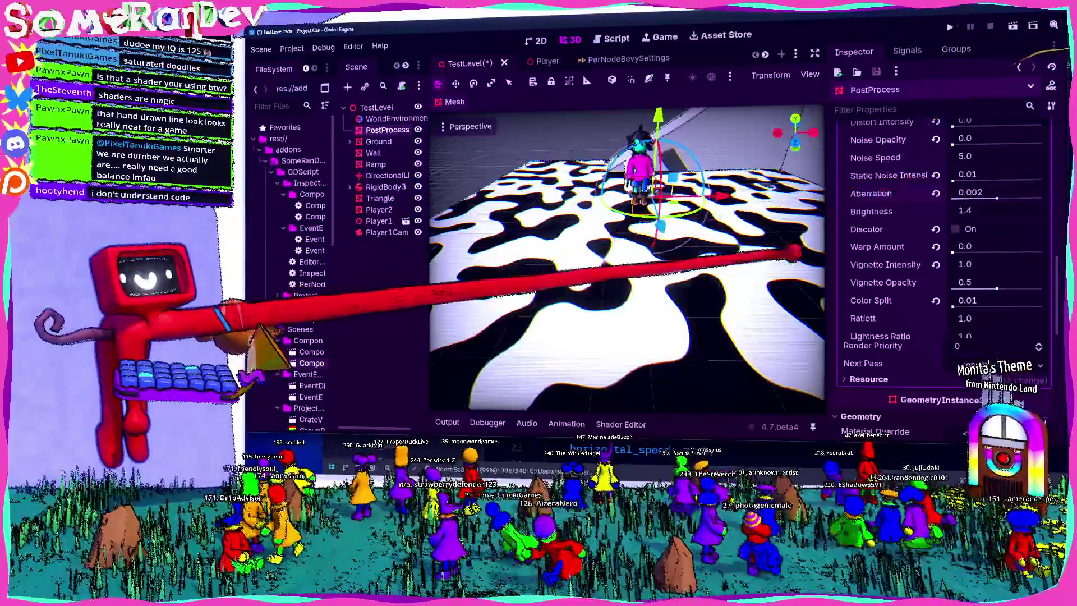
{"action": "mouse_move", "coordinate": [641, 223]}
{"action": "left_mouse_down"}
{"action": "mouse_move", "coordinate": [708, 302]}
{"action": "mouse_move", "coordinate": [630, 228]}
{"action": "mouse_move", "coordinate": [637, 221]}
{"action": "mouse_move", "coordinate": [644, 233]}
{"action": "mouse_move", "coordinate": [645, 221]}
{"action": "mouse_move", "coordinate": [620, 238]}
{"action": "left_mouse_up"}
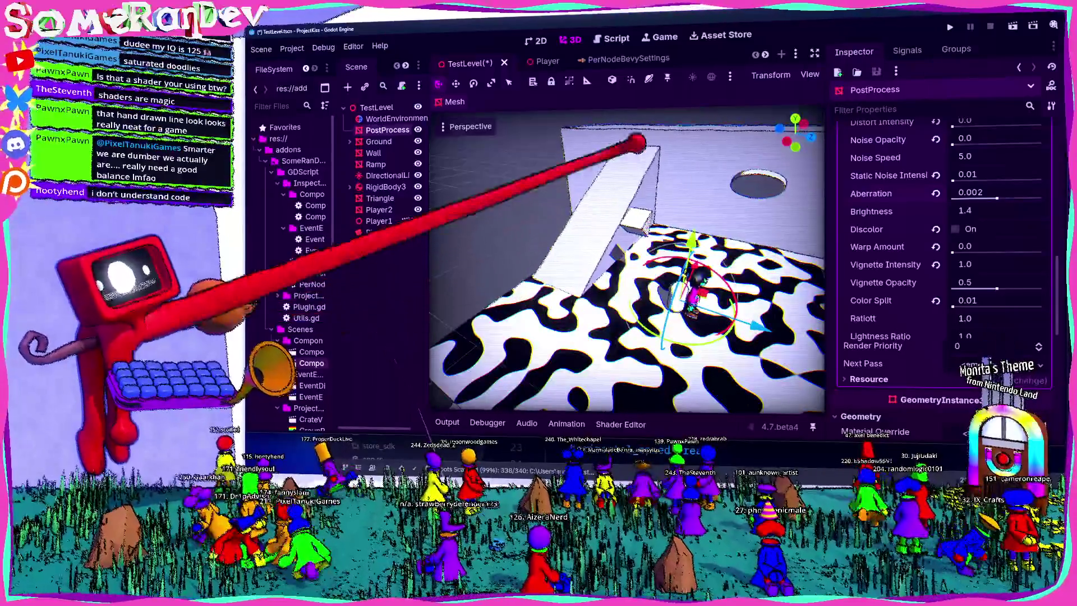
{"action": "key", "text": "F5"}
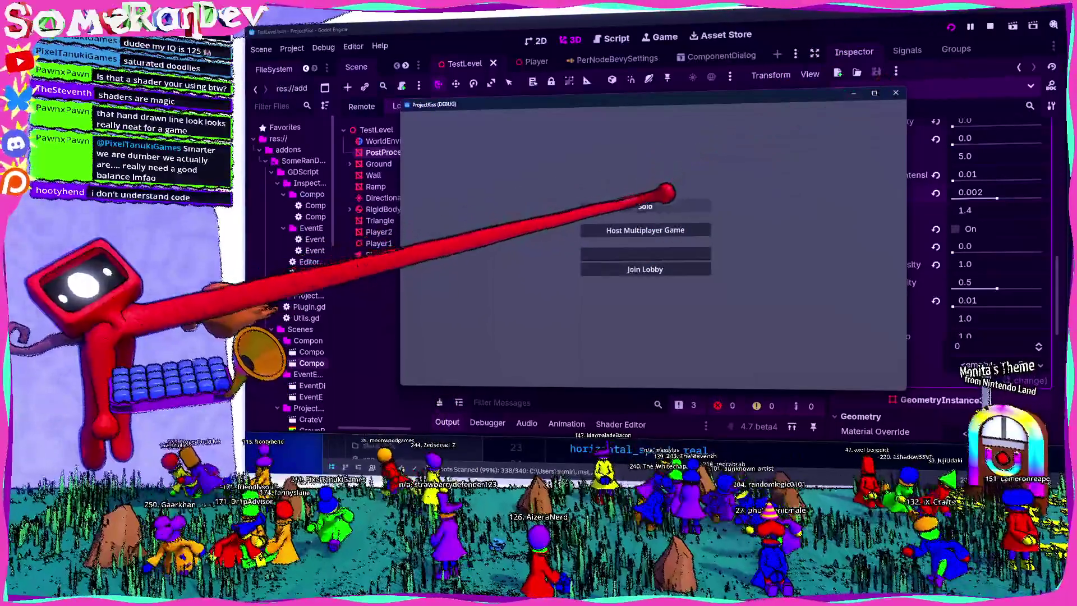
Play TestLevel solo, walking the character forward up the ramp, then stop with F8
{"action": "left_click", "coordinate": [665, 204]}
{"action": "left_click", "coordinate": [874, 93]}
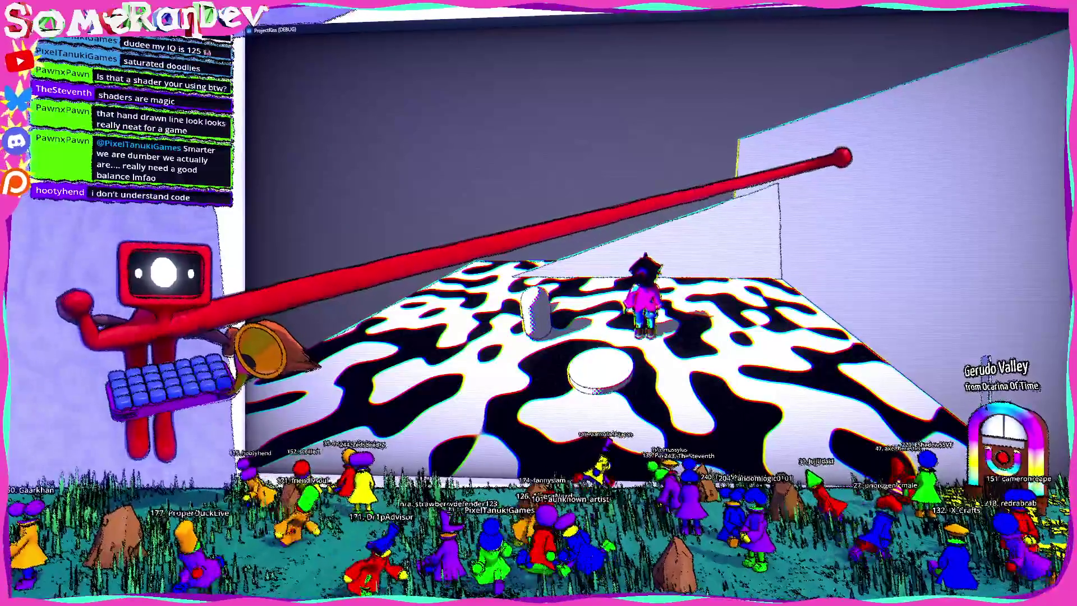
{"action": "key", "text": "w"}
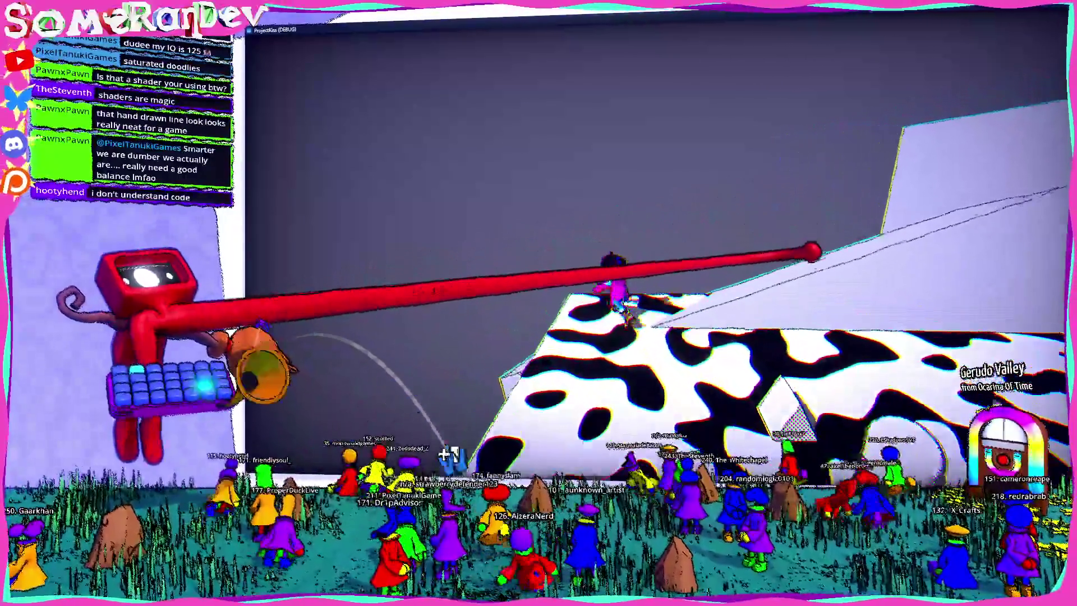
{"action": "key", "text": "w"}
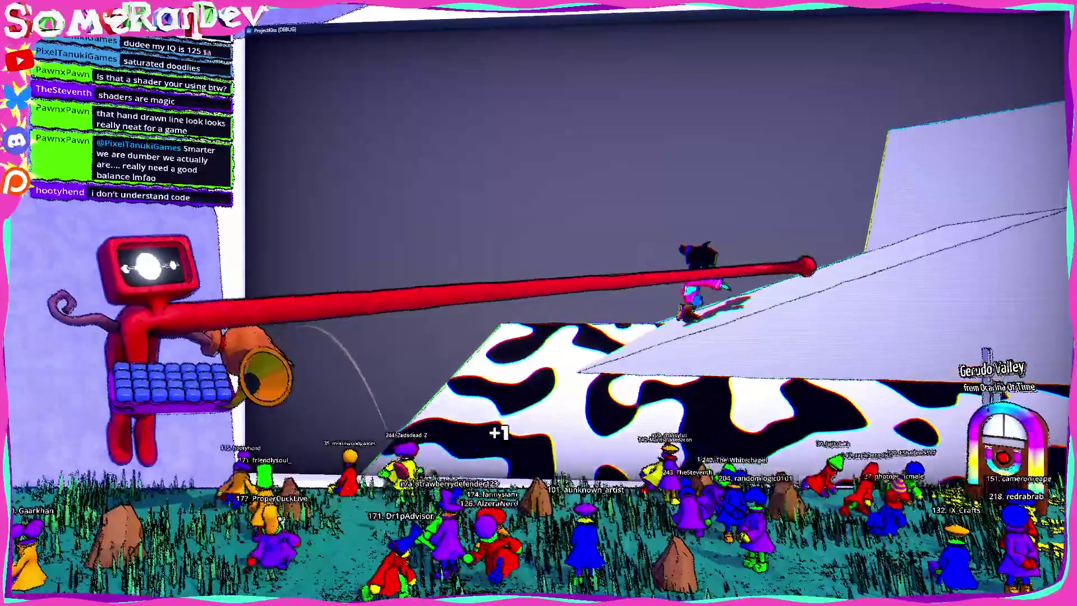
{"action": "key", "text": "F8"}
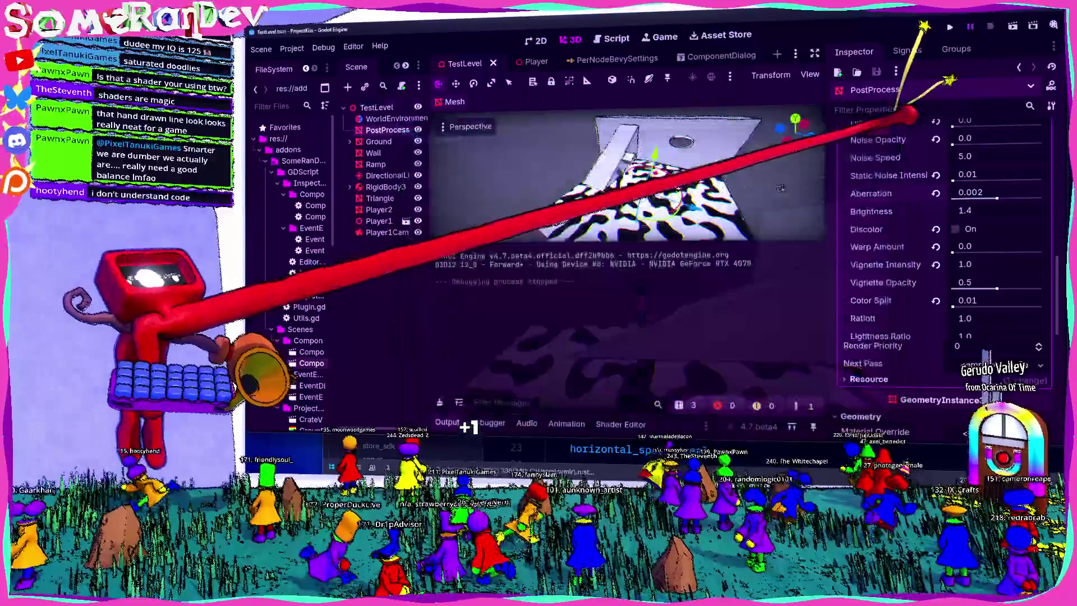
Expand WorldEnvironment's Compositor > Compositor Effects > DoodlePostProcess in the Inspector
{"action": "left_click", "coordinate": [393, 119]}
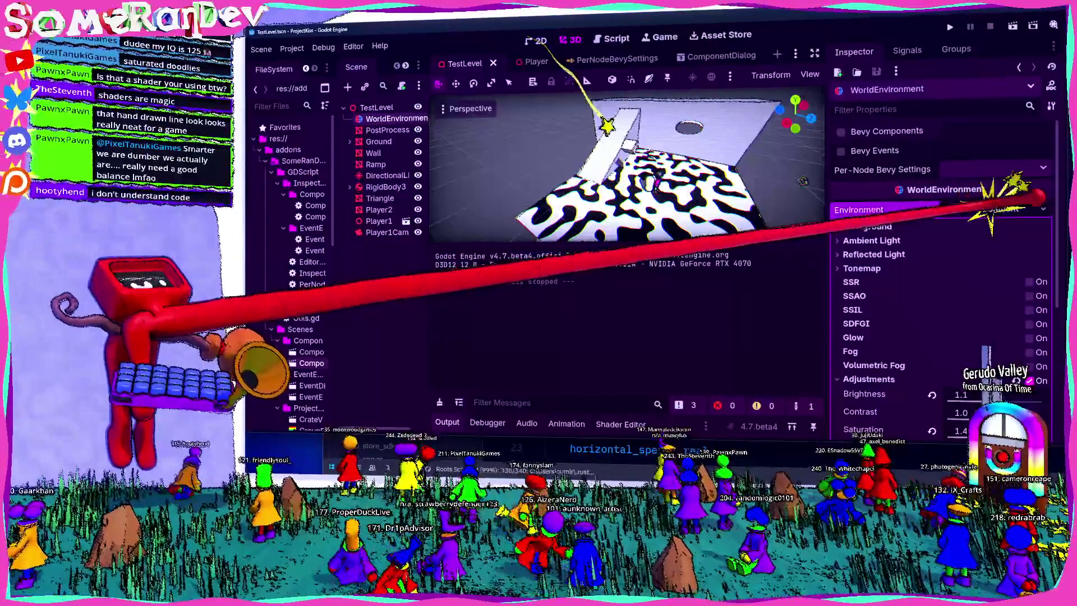
{"action": "left_click", "coordinate": [993, 210]}
{"action": "left_click", "coordinate": [1004, 244]}
{"action": "left_click", "coordinate": [993, 263]}
{"action": "left_click", "coordinate": [998, 300]}
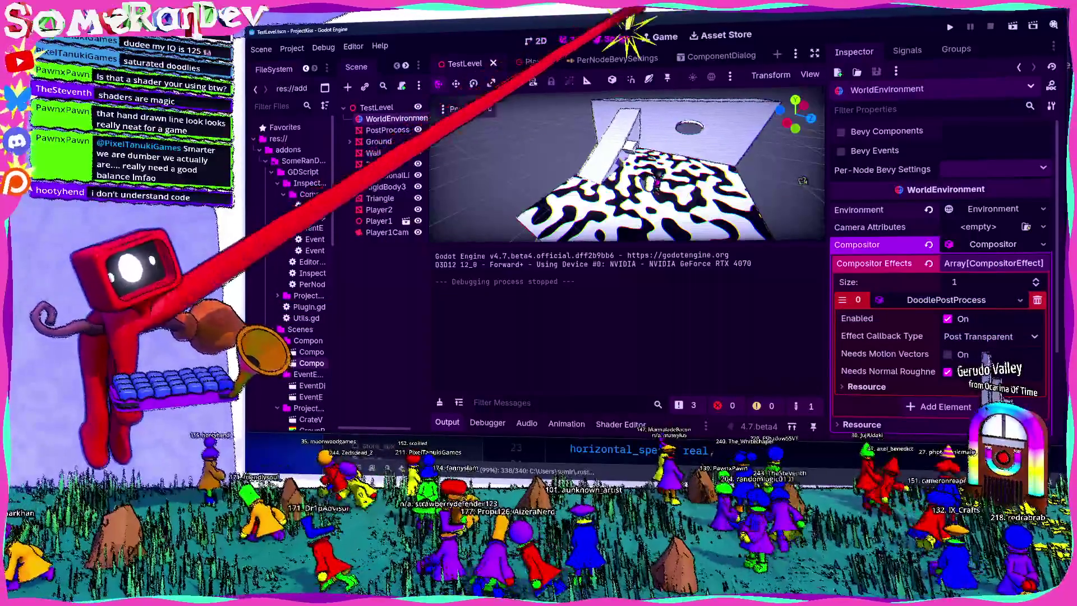
Show the BKGPerNodeBevySettings script full-height, hiding Output and widening the FileSystem dock
{"action": "left_click", "coordinate": [617, 37]}
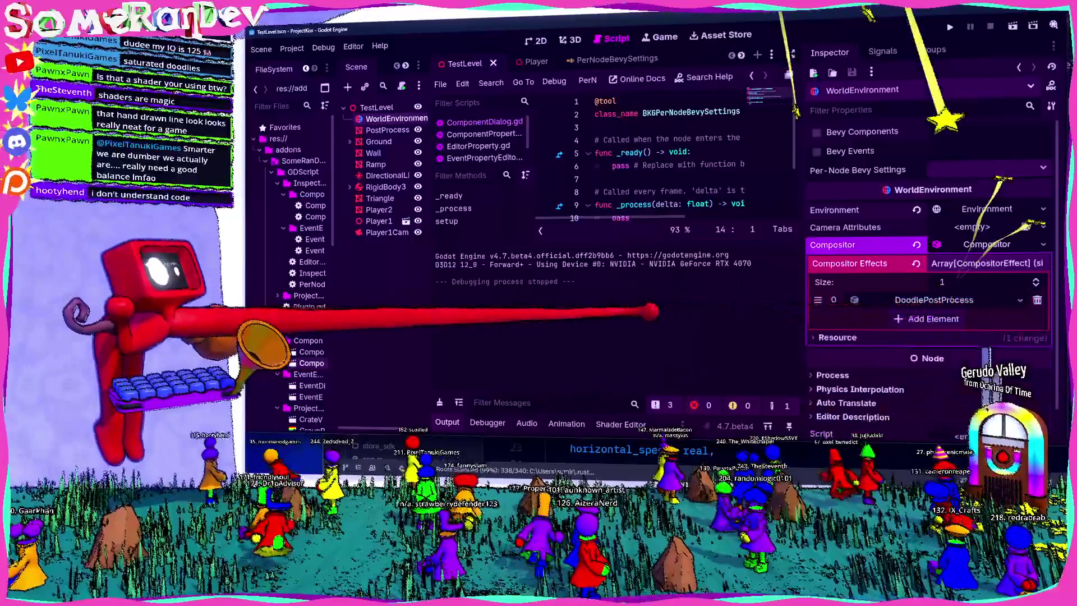
{"action": "left_click", "coordinate": [932, 300]}
{"action": "left_click", "coordinate": [447, 422]}
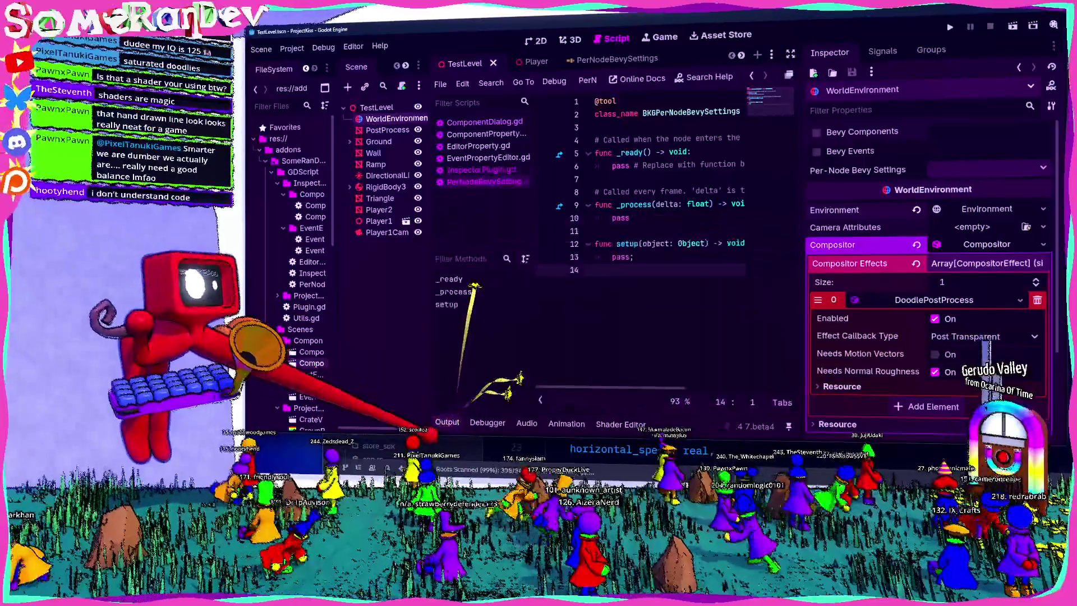
{"action": "left_click_drag", "start_coordinate": [336, 247], "coordinate": [381, 247]}
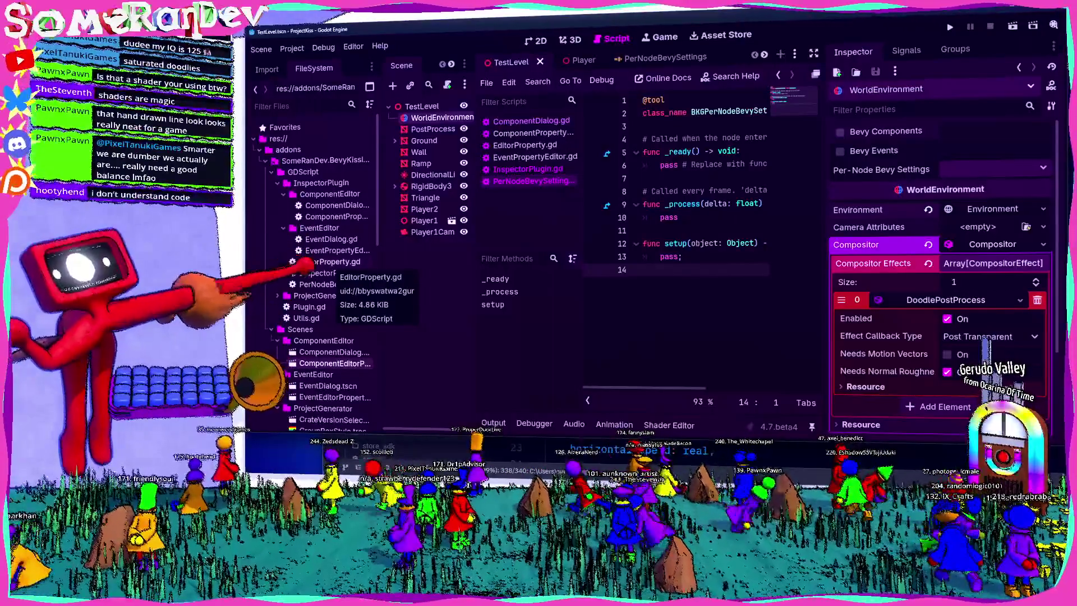
Inspect CopyOutlinesToScene.glsl from Code/GLSL, collapse its compile panel, and run the project
{"action": "scroll", "coordinate": [314, 264], "scroll_direction": "down", "scroll_amount": 5}
{"action": "scroll", "coordinate": [314, 264], "scroll_direction": "down", "scroll_amount": 3}
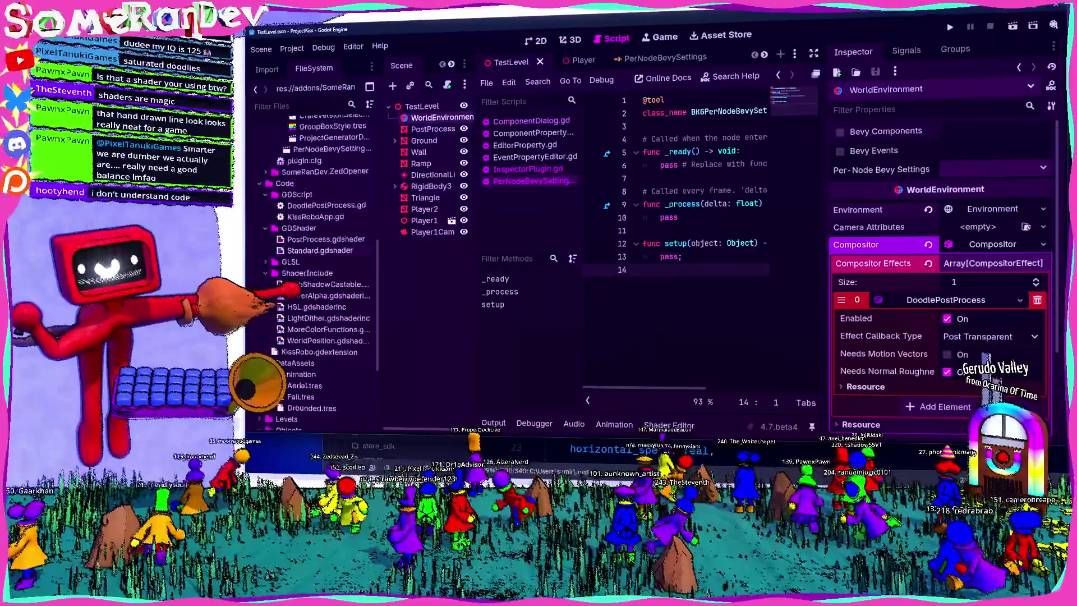
{"action": "left_click", "coordinate": [265, 262]}
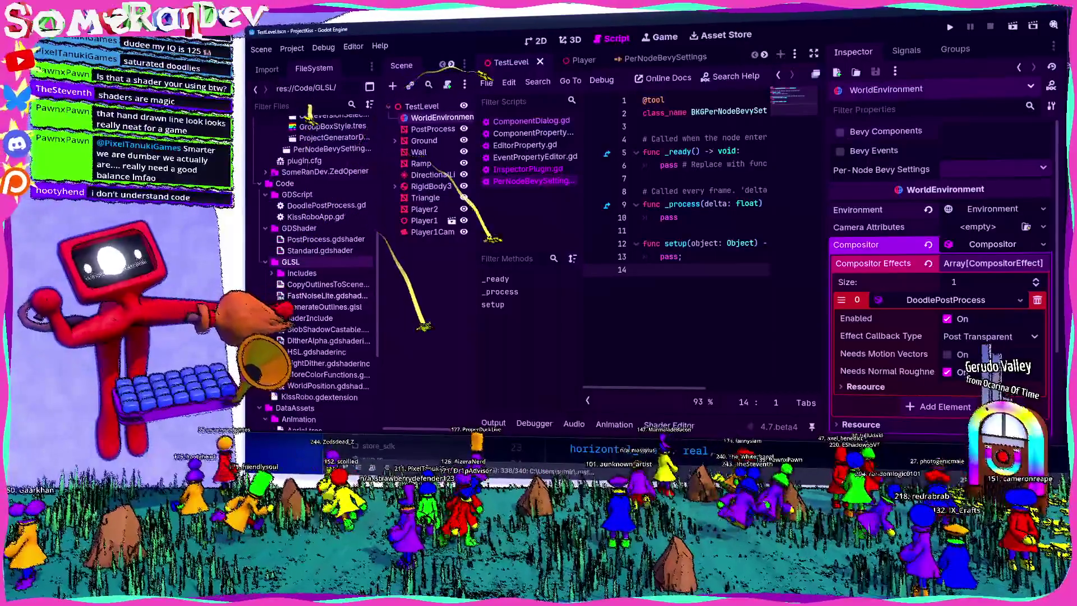
{"action": "left_click", "coordinate": [325, 307]}
{"action": "left_click", "coordinate": [328, 284]}
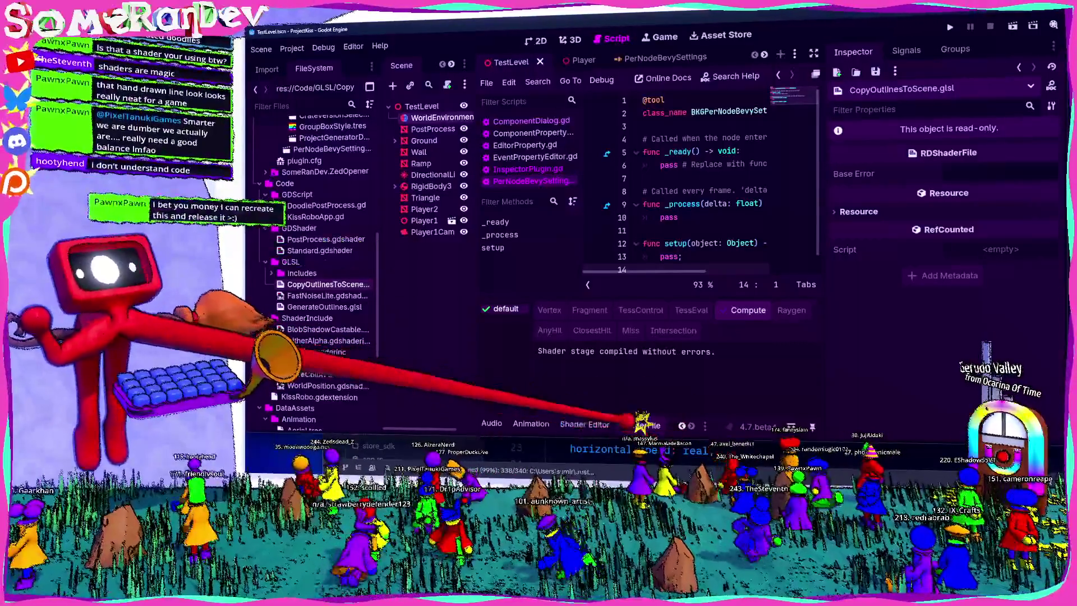
{"action": "left_click", "coordinate": [645, 425]}
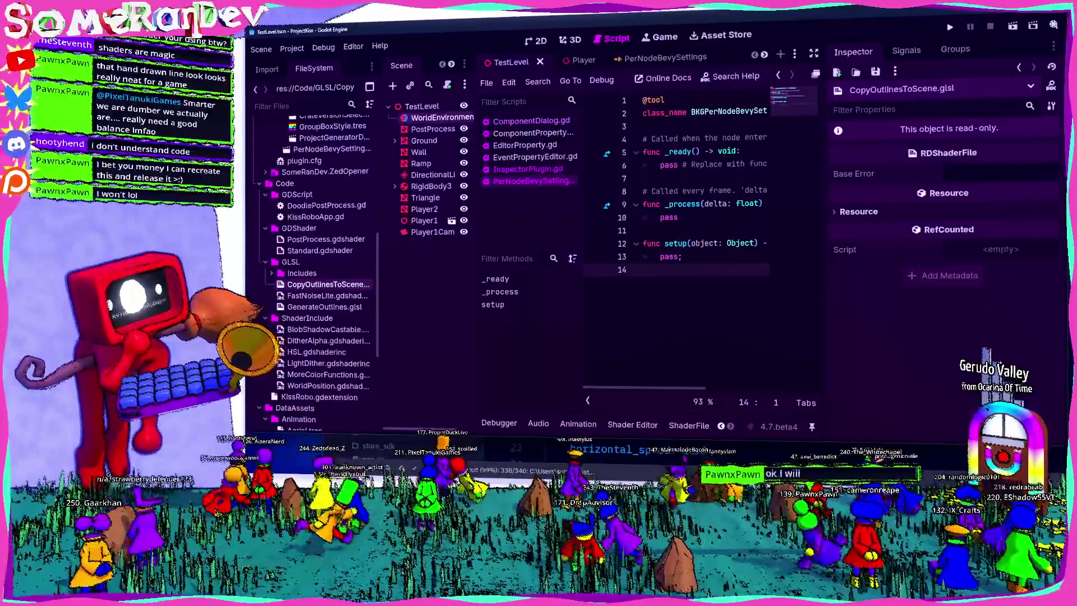
{"action": "left_click", "coordinate": [949, 26]}
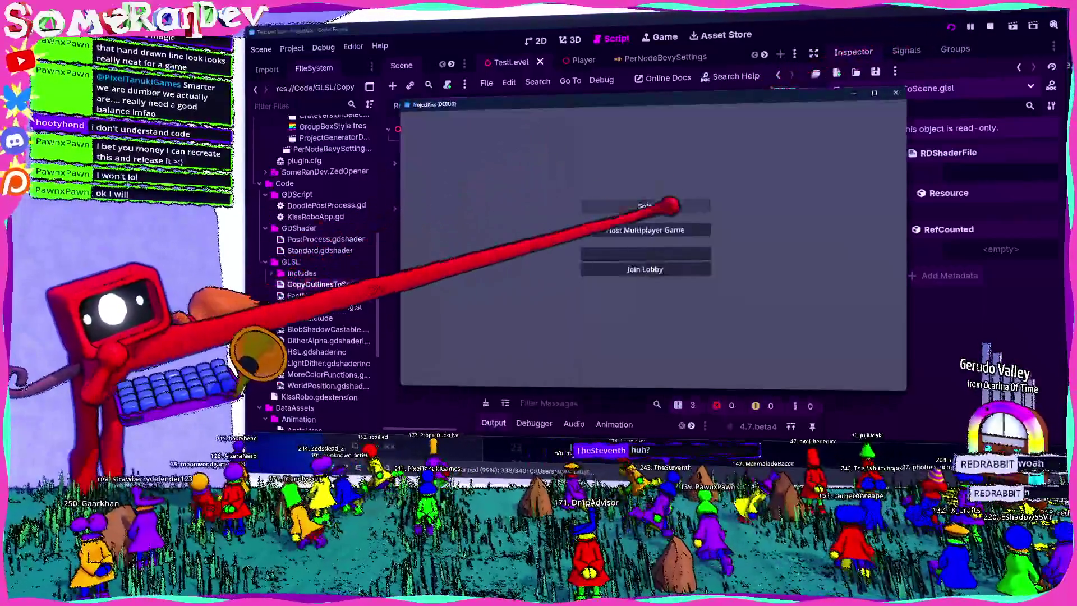
Start the 3D level from the game menu, play it maximized, then shrink the debug window
{"action": "left_click", "coordinate": [668, 205]}
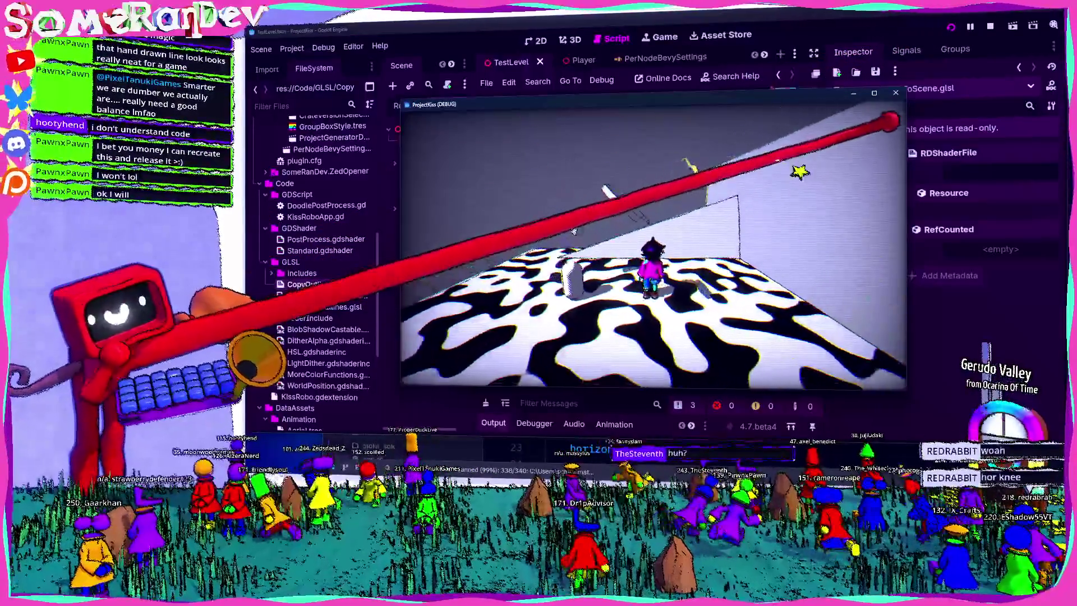
{"action": "left_click", "coordinate": [874, 93]}
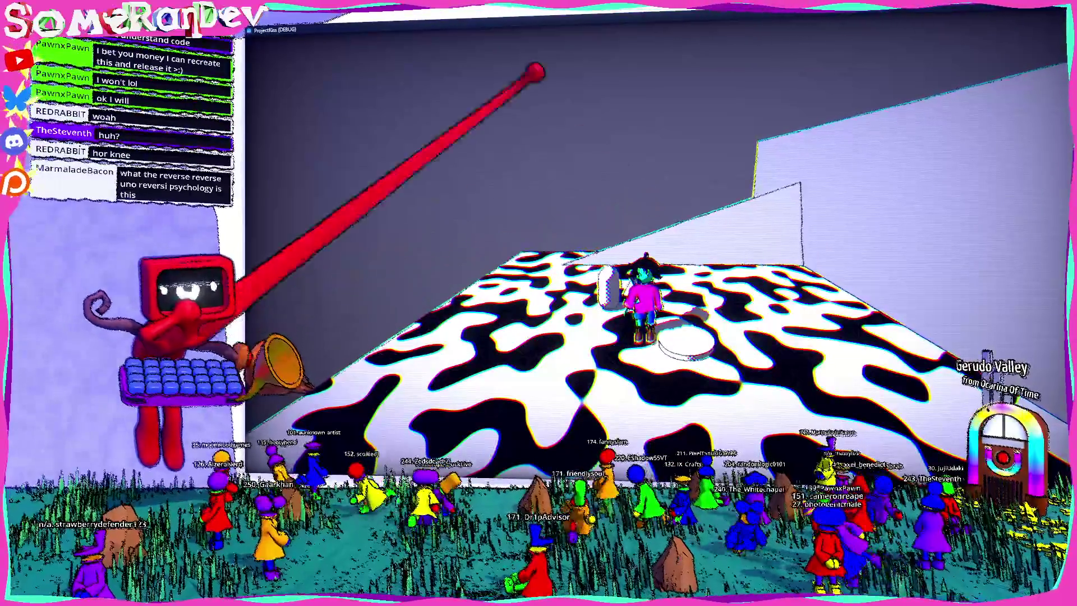
{"action": "key", "text": "super+Down"}
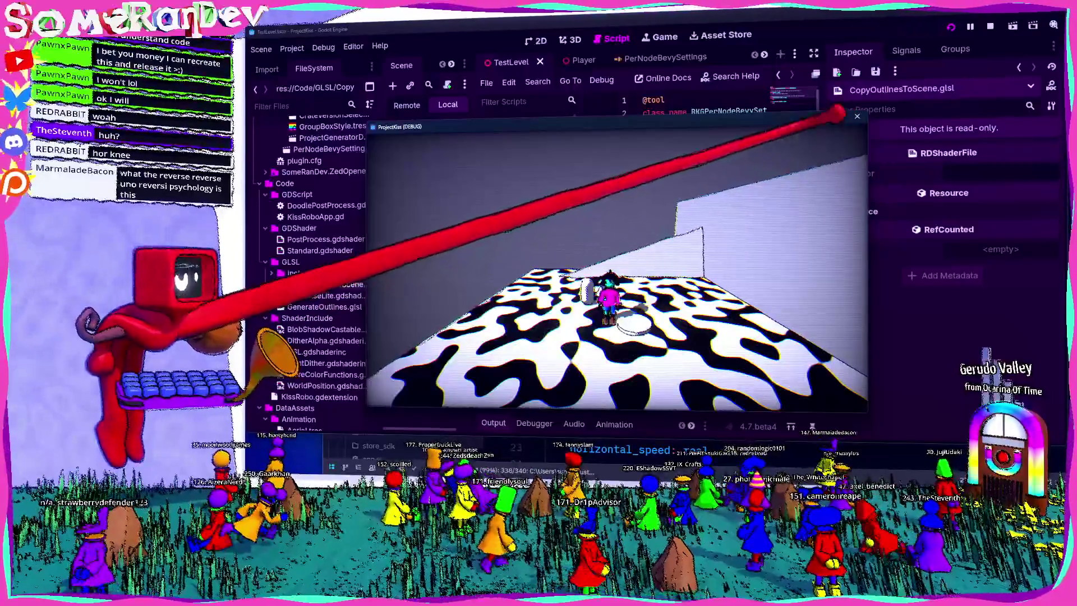
Stop the game, check player_animation_state.rs in the Rust IDE, and return to Godot
{"action": "left_click", "coordinate": [990, 26]}
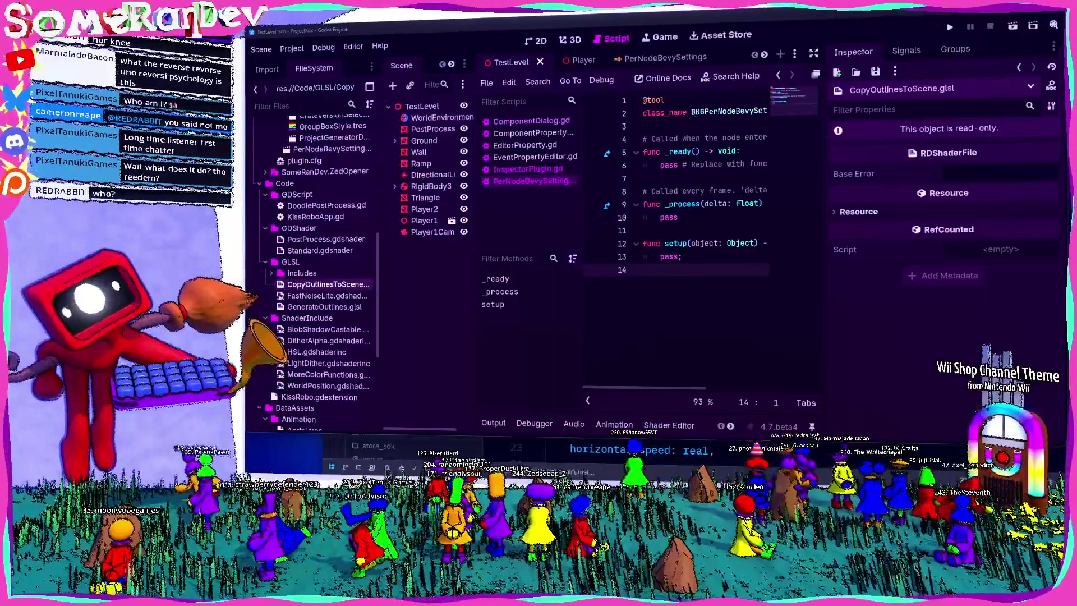
{"action": "key", "text": "alt+Tab"}
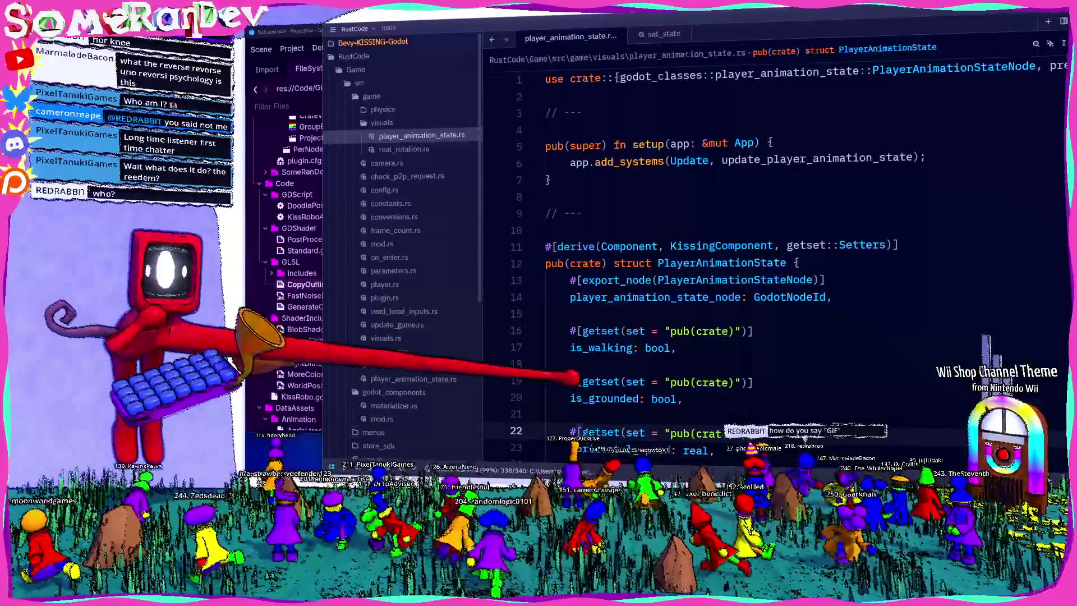
{"action": "left_click", "coordinate": [550, 363]}
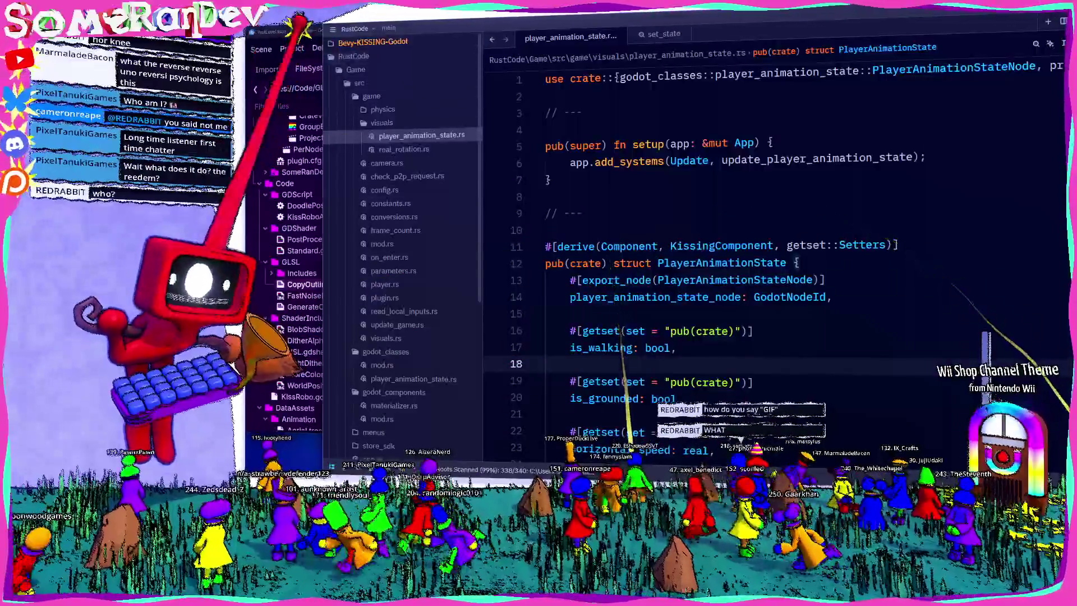
{"action": "key", "text": "alt+Tab"}
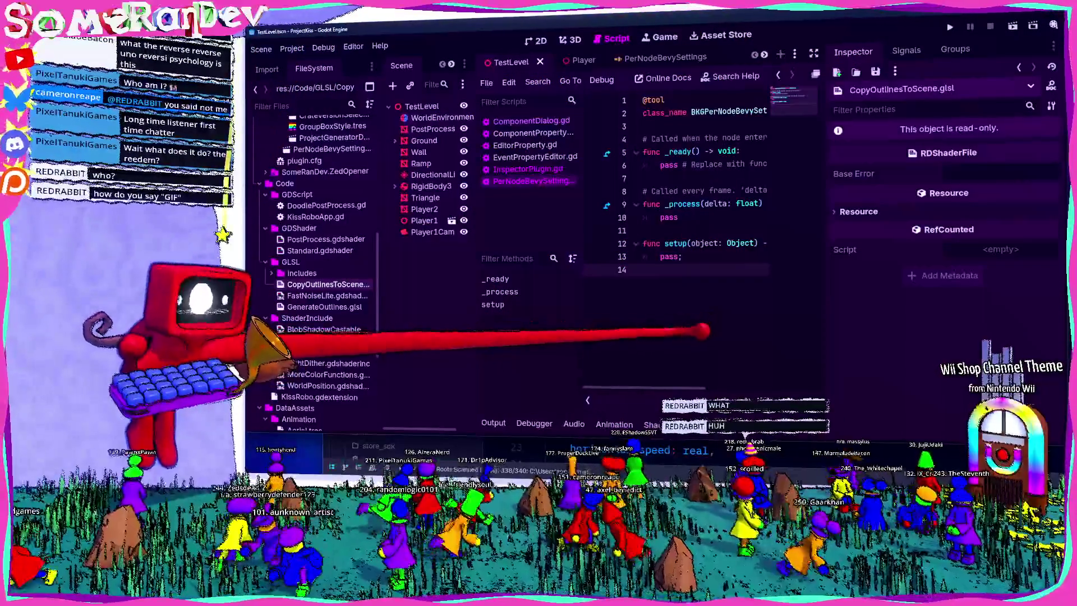
Enter distraction-free mode and select the _ready and _process functions in PerNodeBevySettings.gd
{"action": "key", "text": "ctrl+shift+F11"}
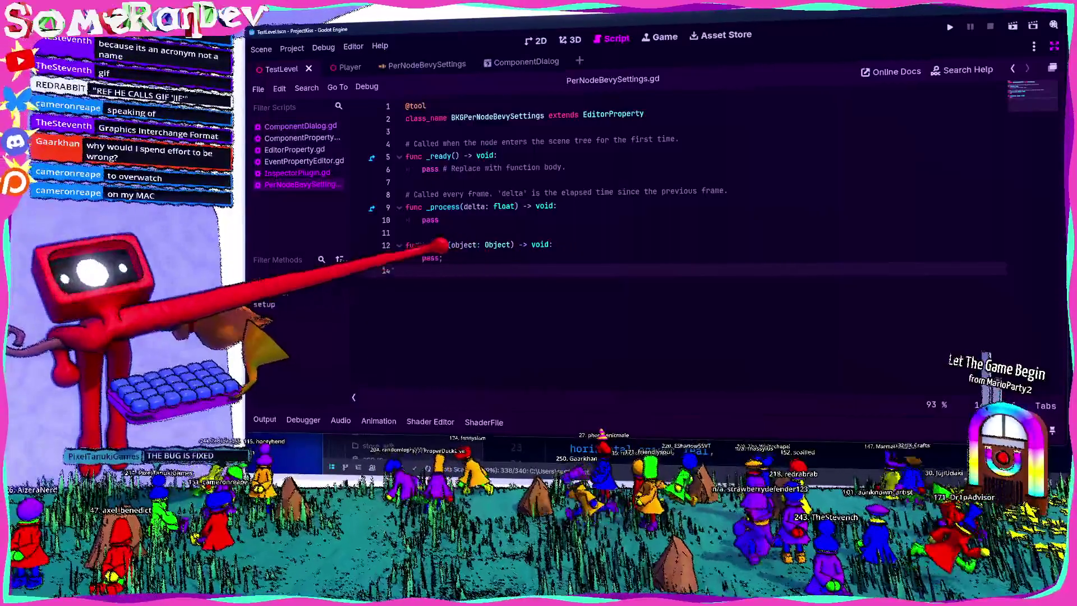
{"action": "left_click_drag", "start_coordinate": [393, 233], "coordinate": [404, 143]}
Comment out _ready and _process, move setup(object: Object) under the class declaration, and save
{"action": "key", "text": "ctrl+k"}
{"action": "left_click", "coordinate": [443, 258]}
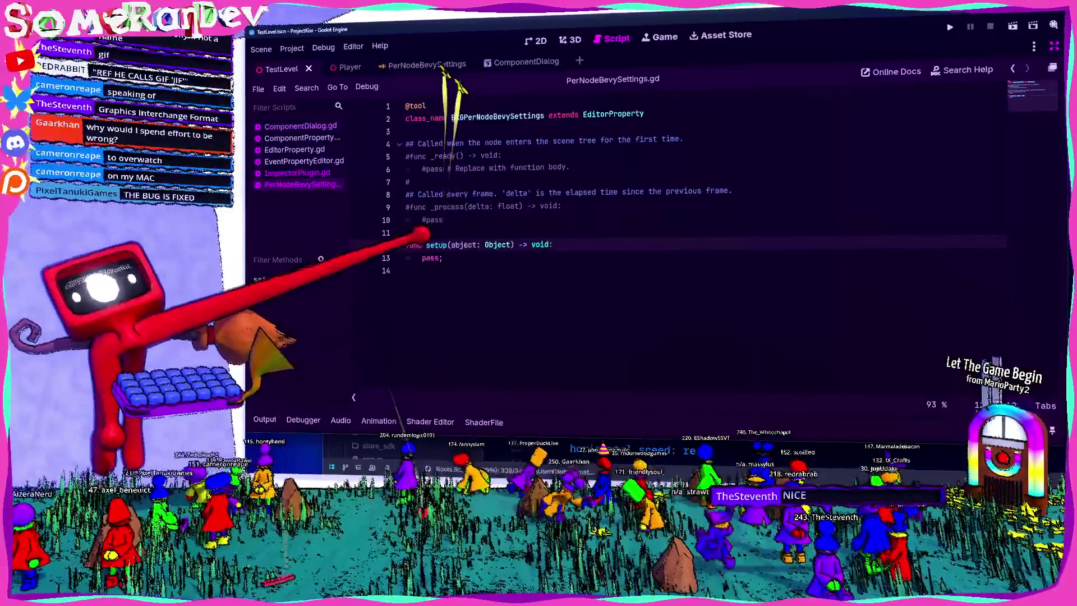
{"action": "left_click_drag", "start_coordinate": [444, 258], "coordinate": [405, 244]}
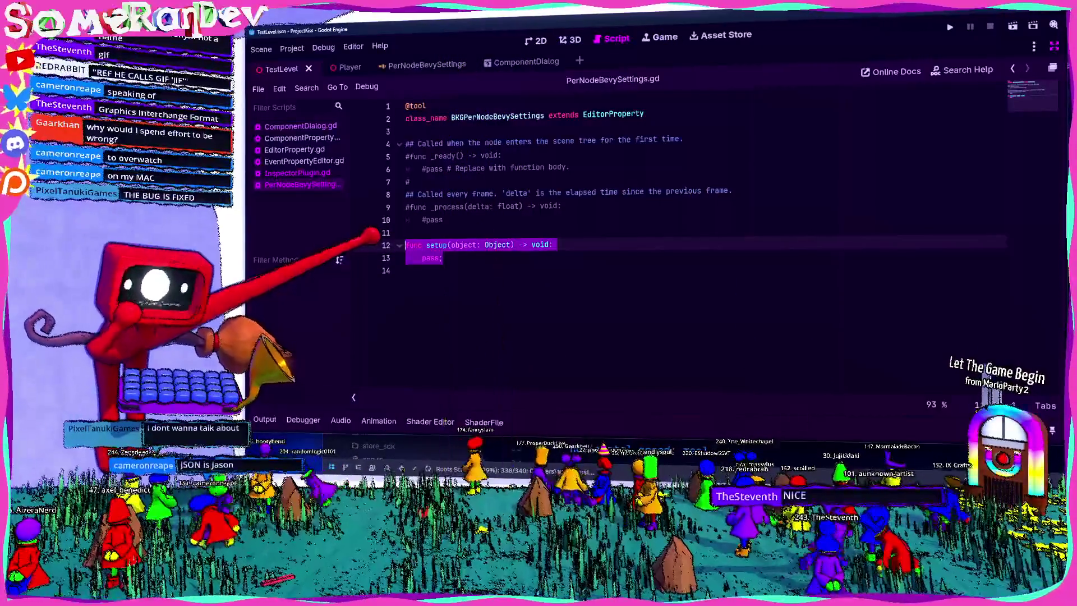
{"action": "key", "text": "ctrl+x"}
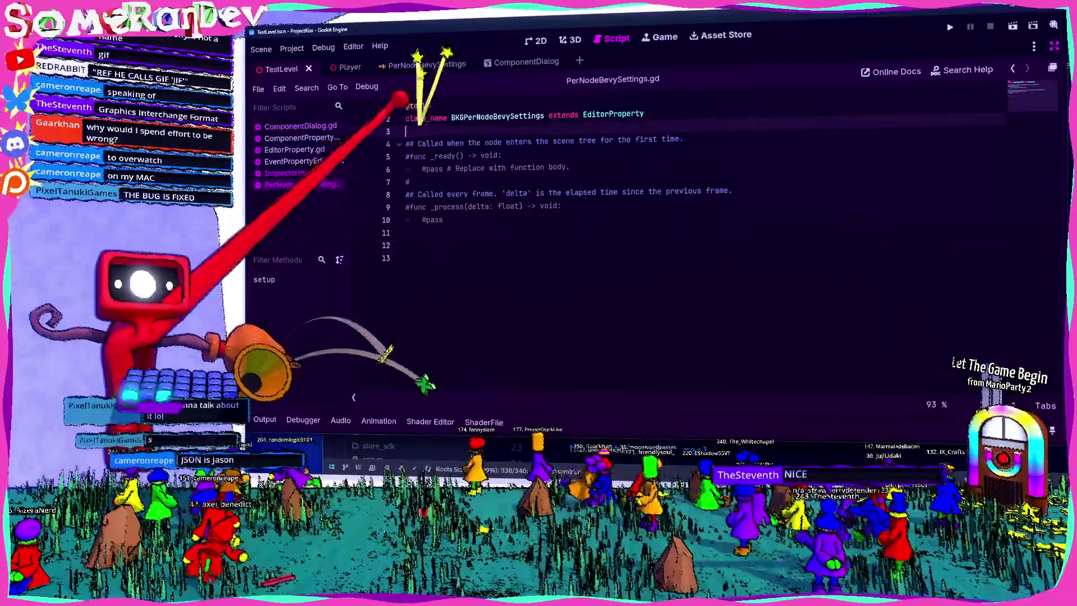
{"action": "left_click", "coordinate": [406, 144]}
{"action": "key", "text": "ctrl+v"}
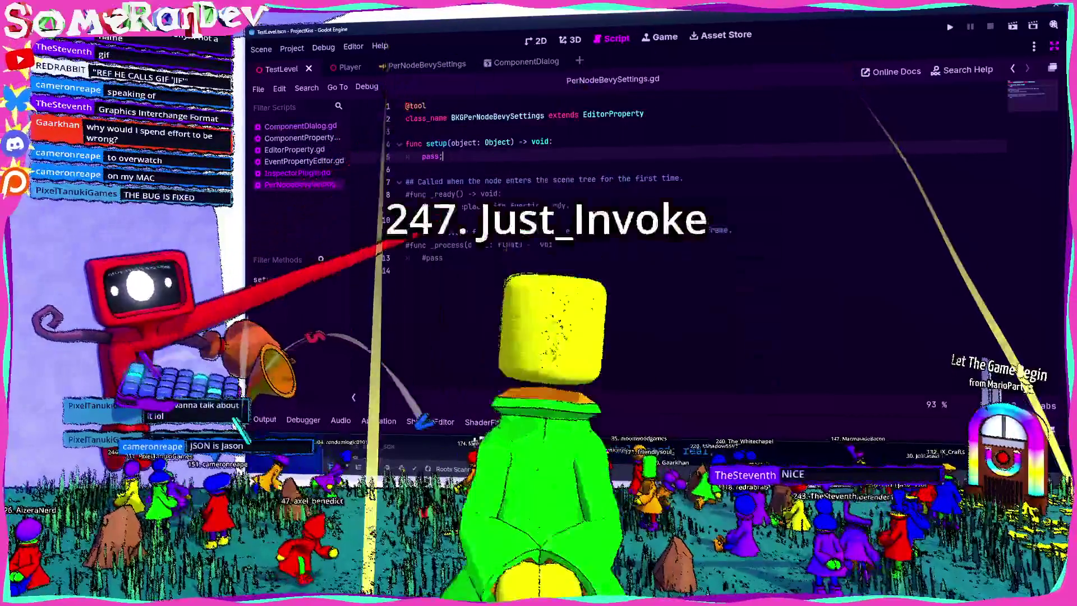
{"action": "key", "text": "ctrl+s"}
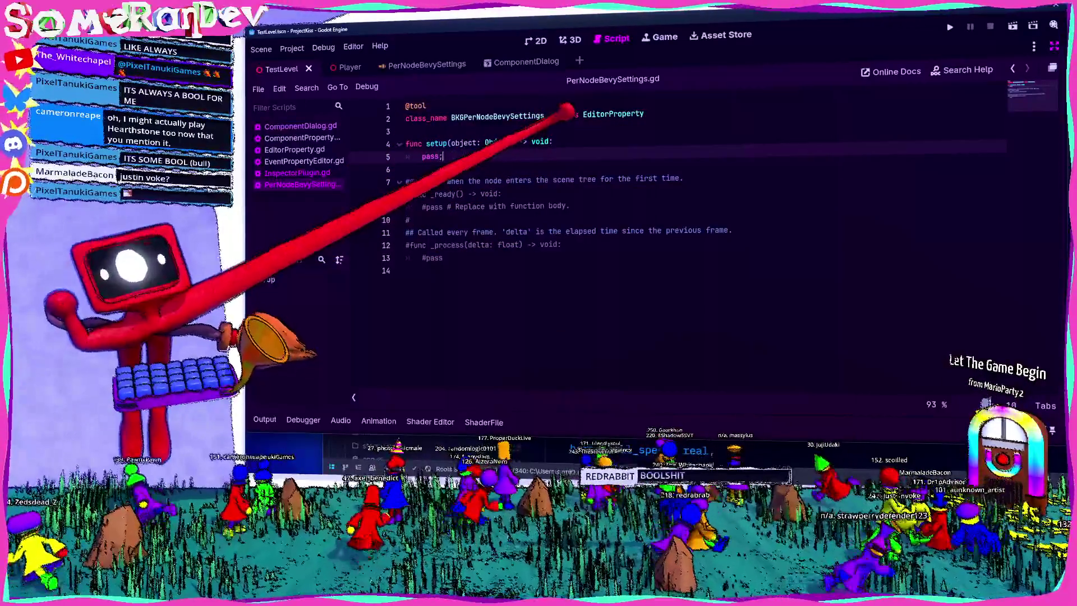
{"action": "double_click", "coordinate": [437, 143]}
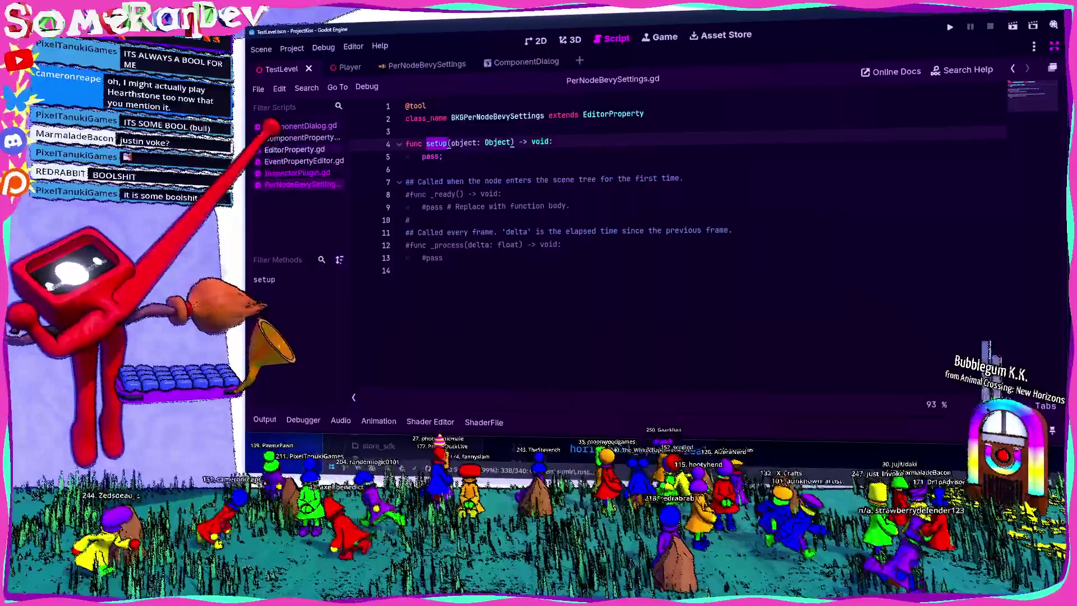
Open EditorProperty.gd and scroll down through its code
{"action": "left_click", "coordinate": [286, 149]}
{"action": "scroll", "coordinate": [494, 199], "scroll_direction": "down", "scroll_amount": 10}
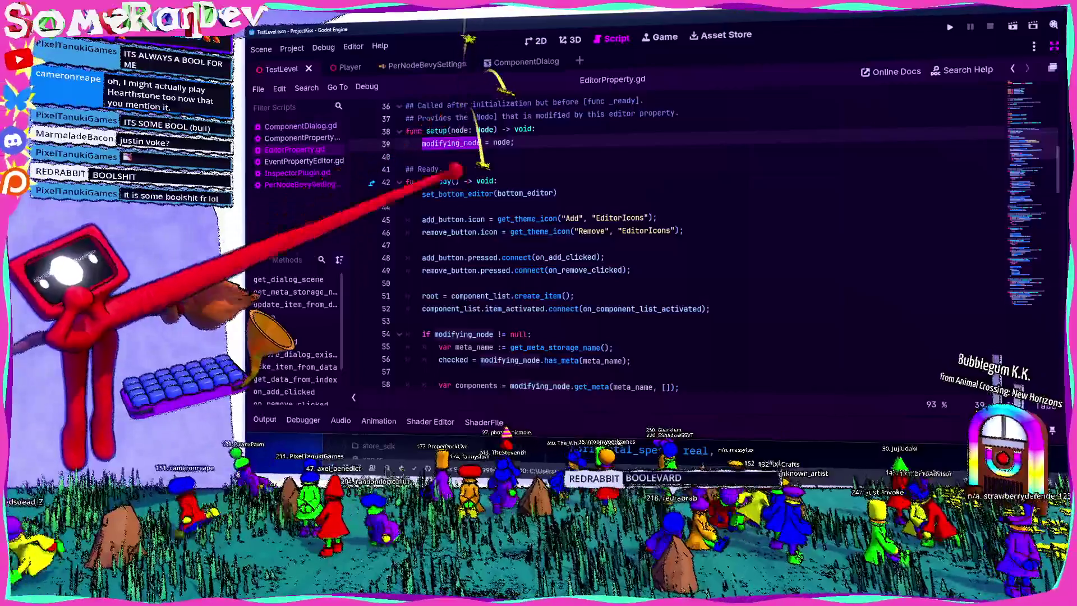
{"action": "scroll", "coordinate": [479, 227], "scroll_direction": "down", "scroll_amount": 5}
{"action": "scroll", "coordinate": [503, 337], "scroll_direction": "down", "scroll_amount": 1}
Search the script for 'get_meta' and step through the matches
{"action": "left_click", "coordinate": [645, 194]}
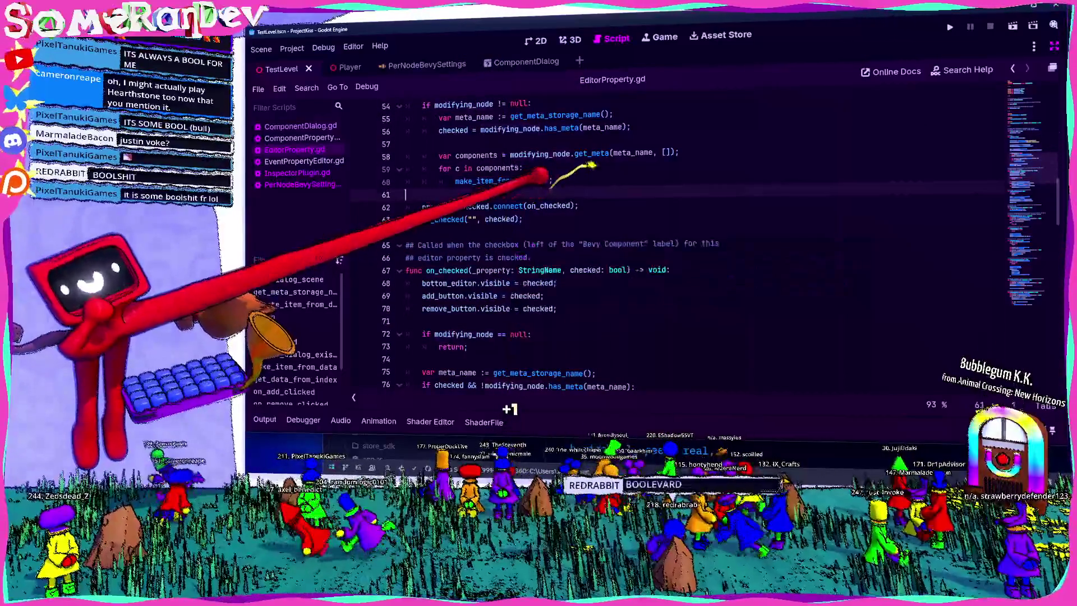
{"action": "key", "text": "ctrl+f"}
{"action": "type", "text": "get)neta"}
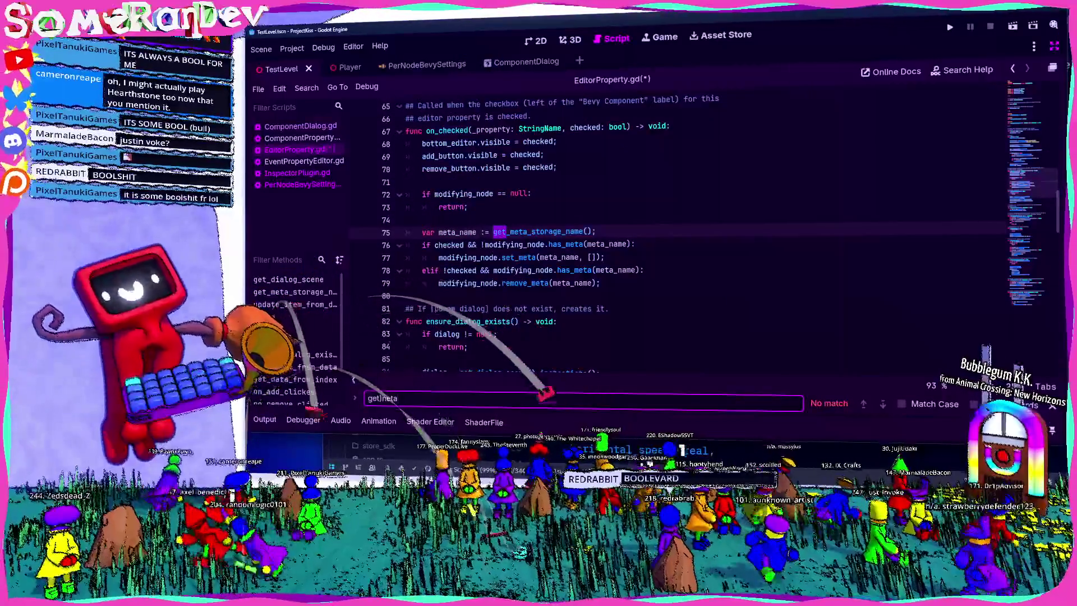
{"action": "key", "text": "BackSpace"}
{"action": "key", "text": "BackSpace"}
{"action": "key", "text": "BackSpace"}
{"action": "type", "text": "_meta"}
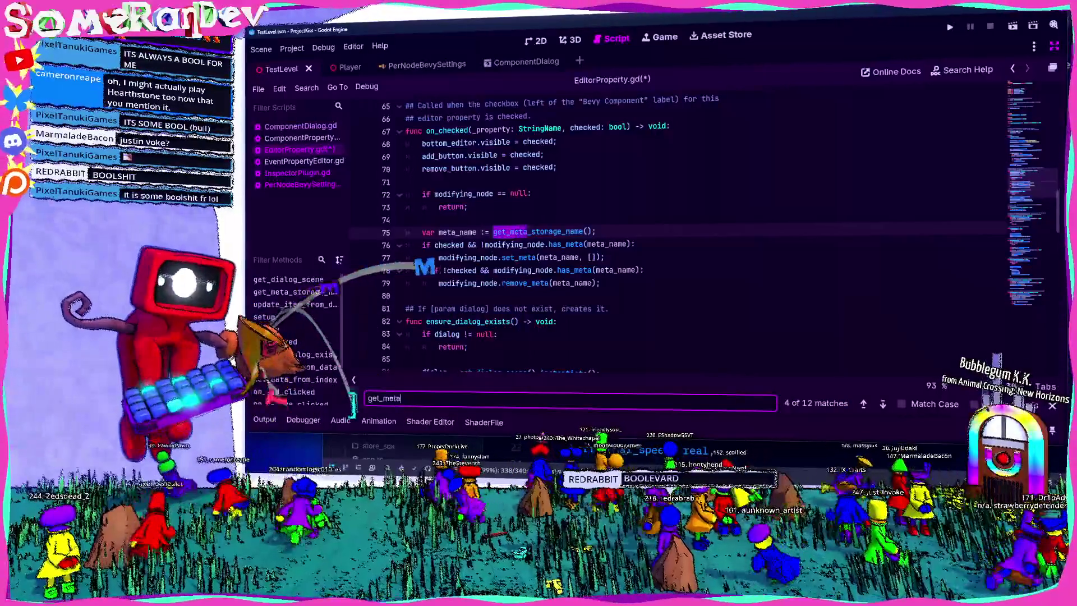
{"action": "left_click", "coordinate": [883, 404]}
{"action": "left_click", "coordinate": [883, 404]}
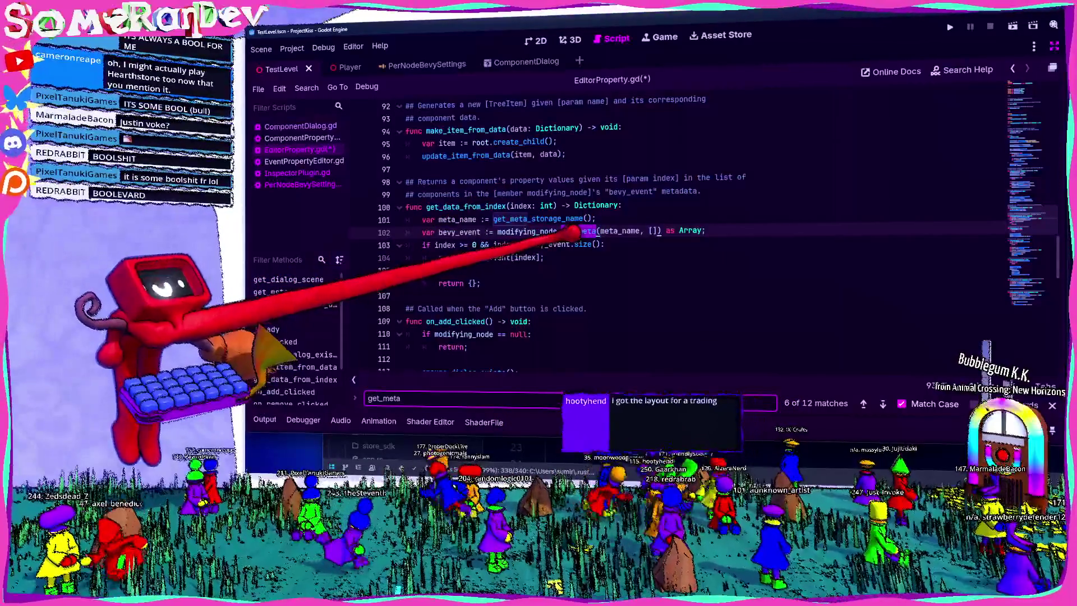
{"action": "mouse_move", "coordinate": [586, 244]}
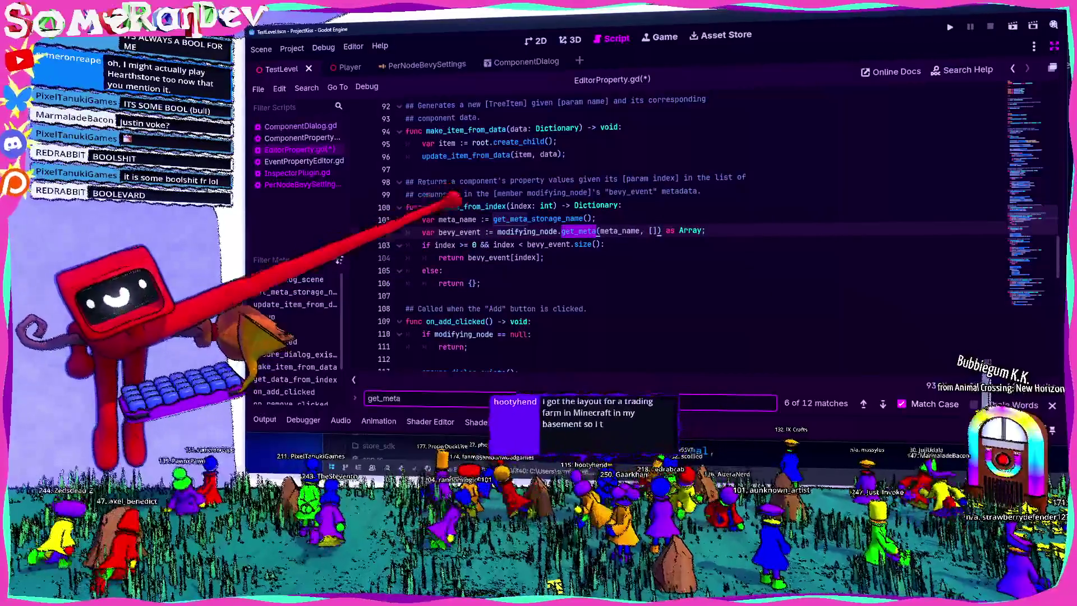
{"action": "left_click", "coordinate": [539, 229]}
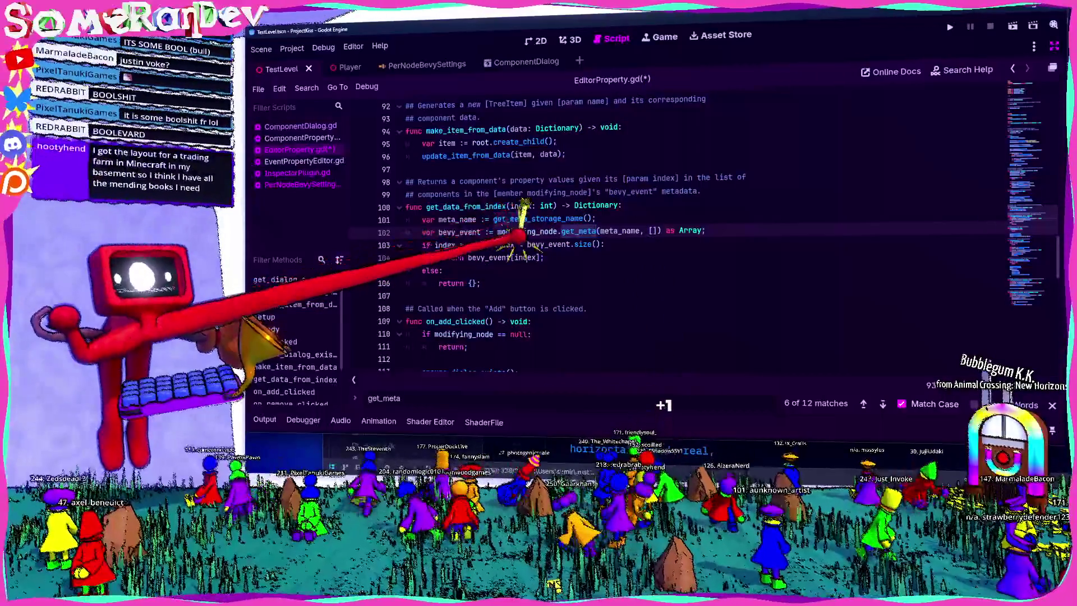
Jump to the get_meta match at line 29 and select the get_meta_storage_name declaration
{"action": "mouse_move", "coordinate": [594, 234]}
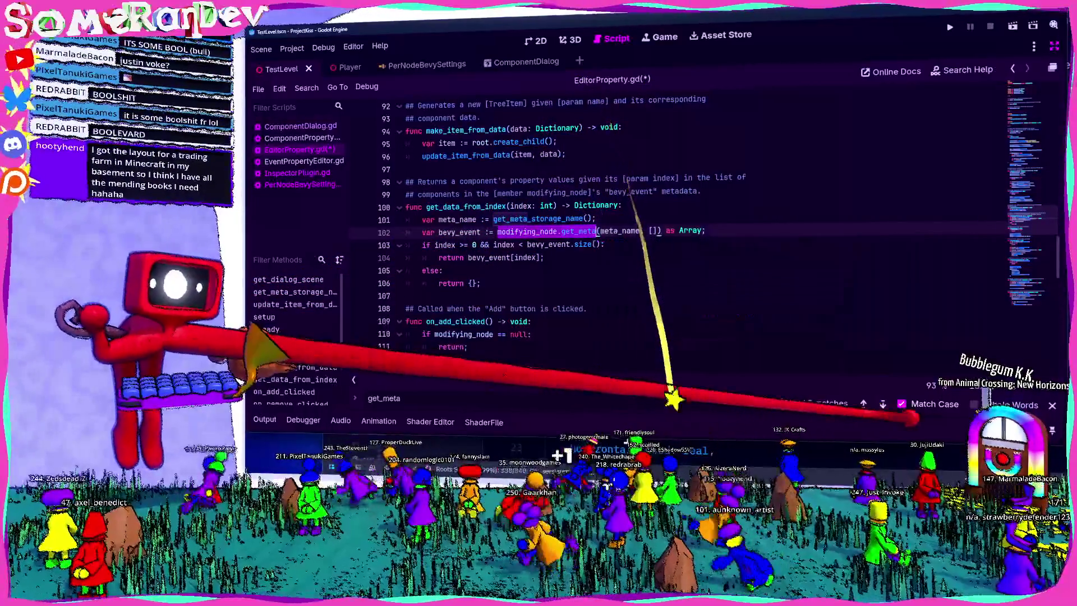
{"action": "scroll", "coordinate": [595, 234], "scroll_direction": "down", "scroll_amount": 15}
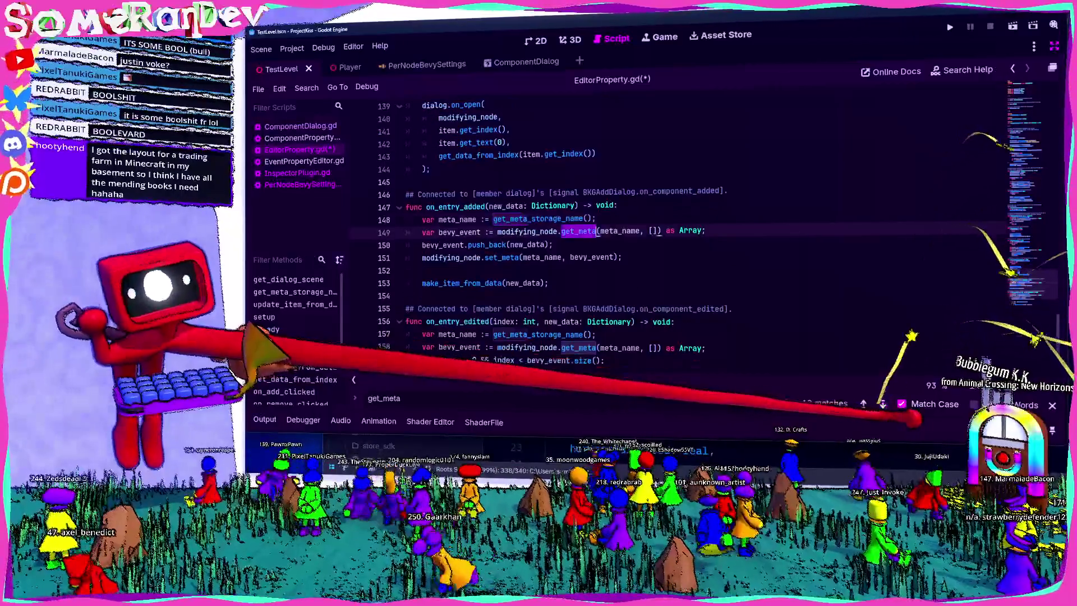
{"action": "scroll", "coordinate": [595, 234], "scroll_direction": "down", "scroll_amount": 1}
{"action": "scroll", "coordinate": [596, 235], "scroll_direction": "down", "scroll_amount": 3}
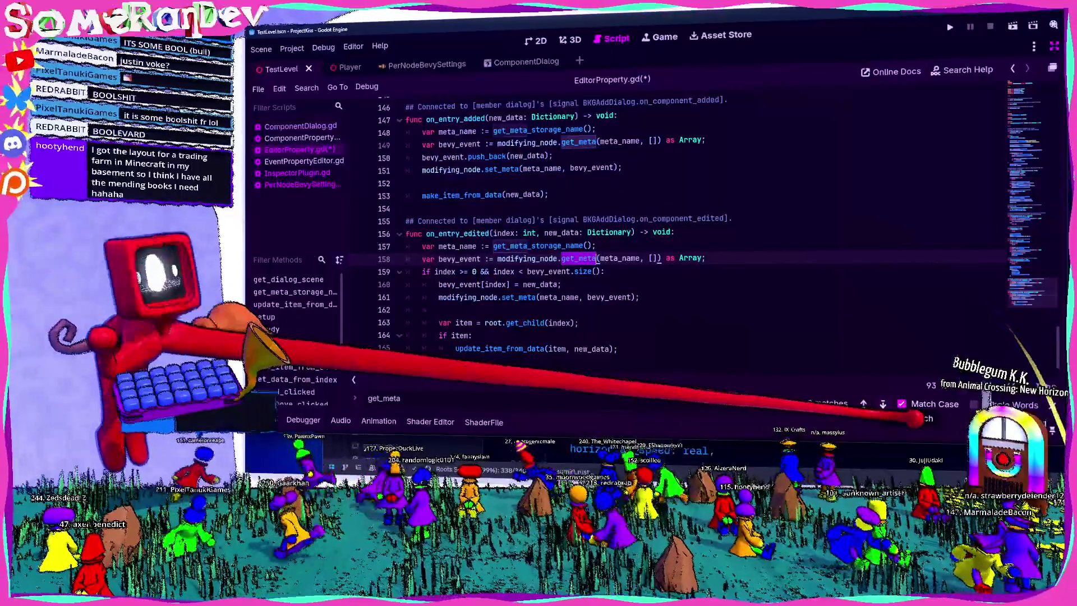
{"action": "key", "text": "Return"}
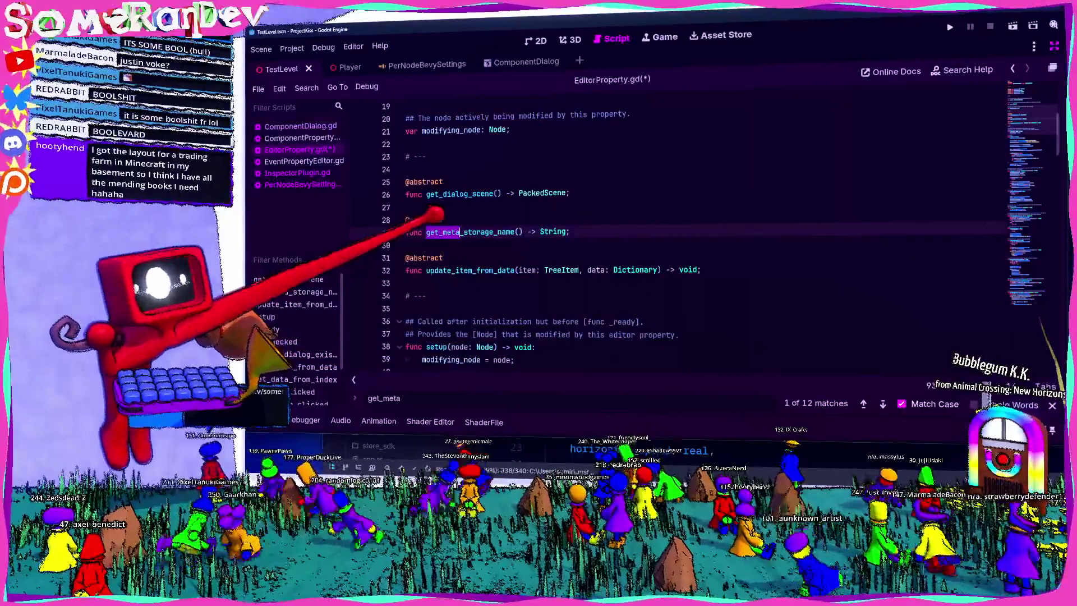
{"action": "mouse_move", "coordinate": [572, 231]}
{"action": "left_mouse_down"}
{"action": "mouse_move", "coordinate": [409, 227]}
{"action": "mouse_move", "coordinate": [406, 207]}
{"action": "left_mouse_up"}
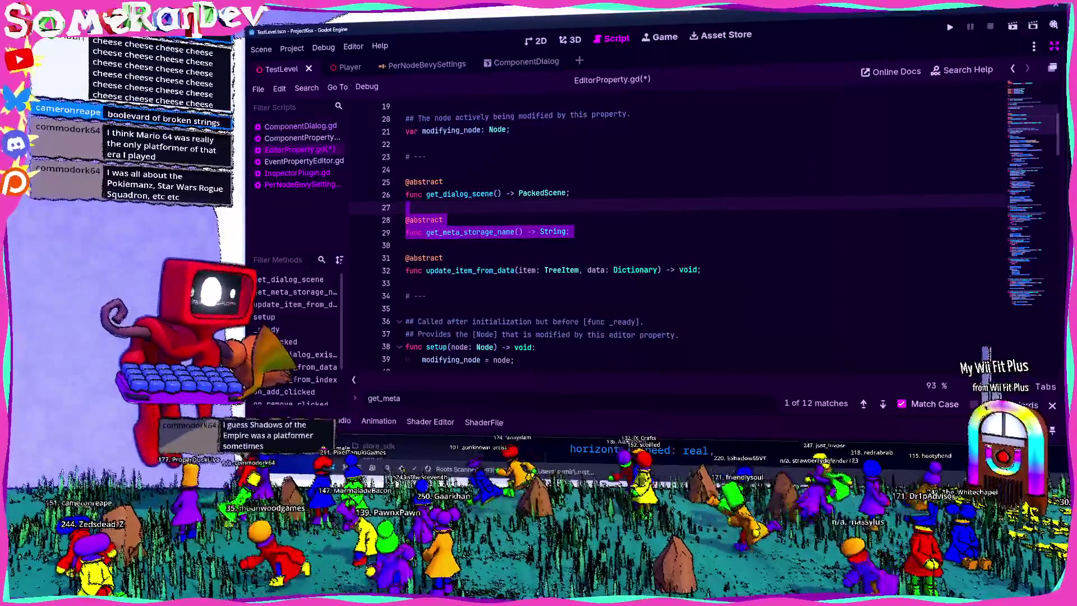
{"action": "left_click", "coordinate": [570, 192]}
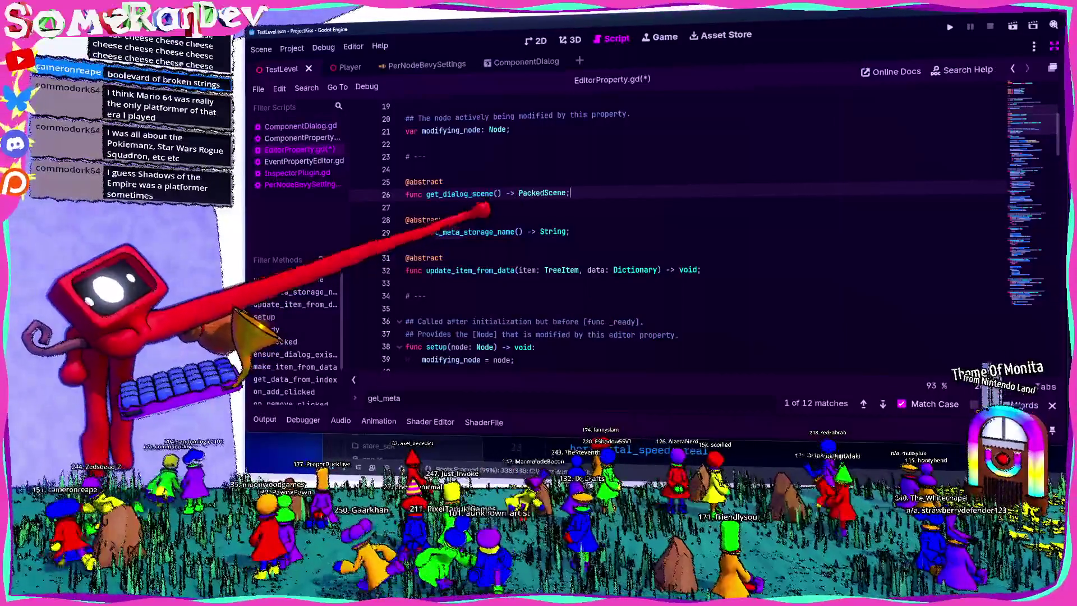
{"action": "left_click", "coordinate": [405, 207]}
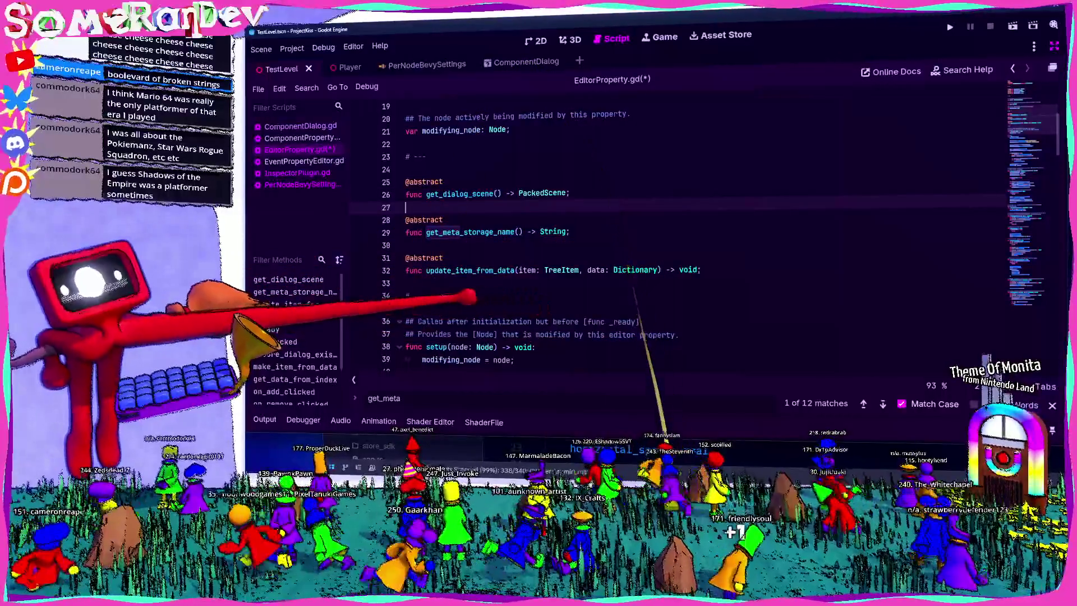
{"action": "left_click_drag", "start_coordinate": [429, 296], "coordinate": [405, 220]}
{"action": "mouse_move", "coordinate": [406, 156]}
{"action": "left_mouse_down"}
{"action": "mouse_move", "coordinate": [426, 208]}
{"action": "mouse_move", "coordinate": [427, 298]}
{"action": "mouse_move", "coordinate": [410, 308]}
{"action": "mouse_move", "coordinate": [406, 144]}
{"action": "left_mouse_up"}
{"action": "left_click", "coordinate": [410, 308]}
{"action": "scroll", "coordinate": [401, 190], "scroll_direction": "up", "scroll_amount": 6}
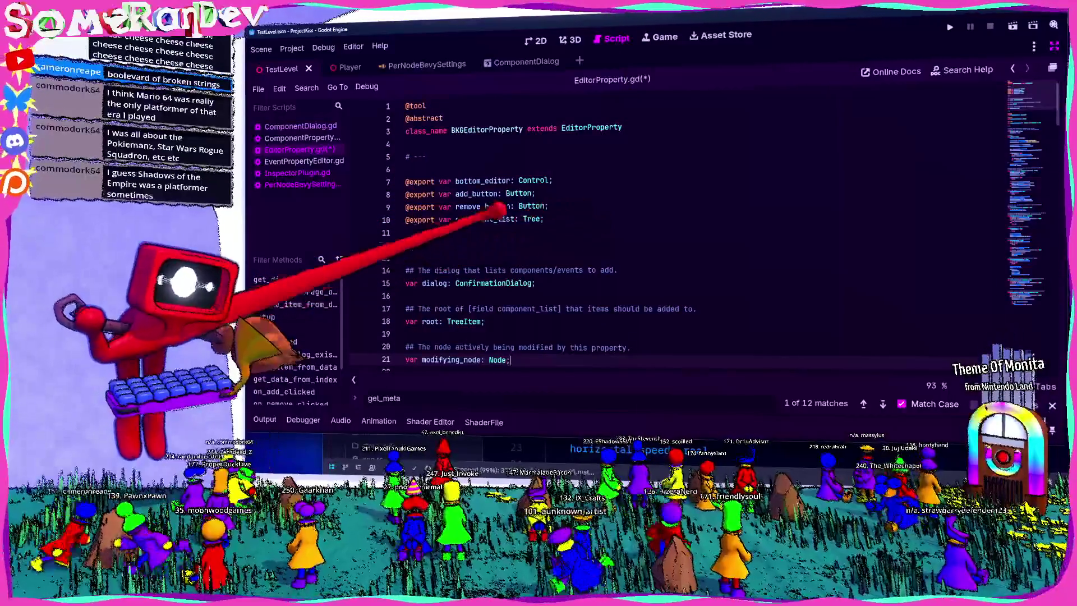
{"action": "mouse_move", "coordinate": [405, 219]}
{"action": "left_mouse_down"}
{"action": "mouse_move", "coordinate": [405, 307]}
{"action": "mouse_move", "coordinate": [428, 257]}
{"action": "mouse_move", "coordinate": [417, 283]}
{"action": "left_mouse_up"}
{"action": "scroll", "coordinate": [405, 306], "scroll_direction": "down", "scroll_amount": 7}
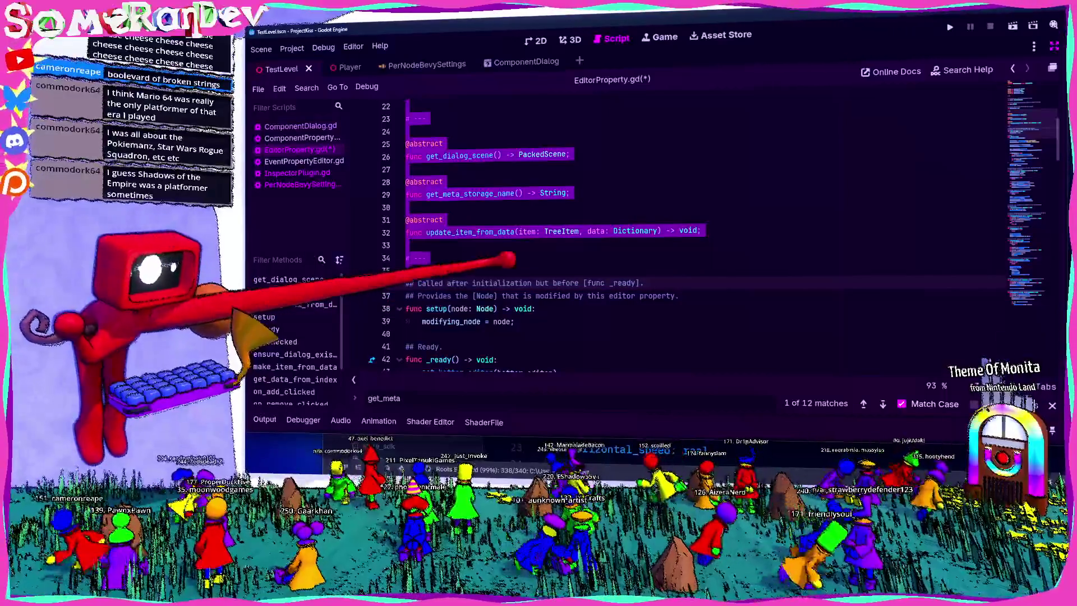
{"action": "left_click", "coordinate": [430, 259]}
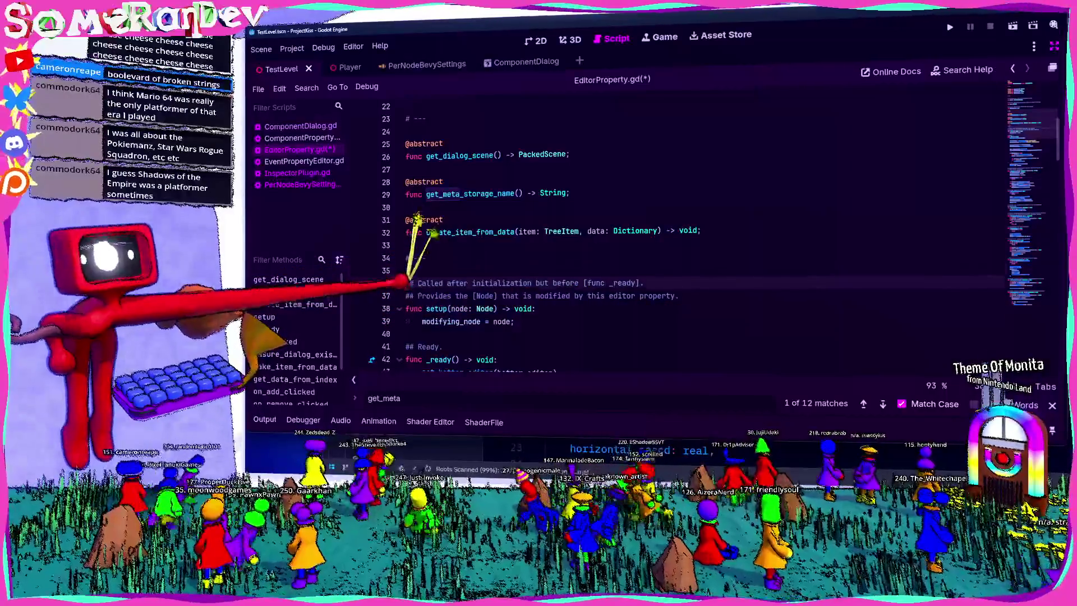
{"action": "mouse_move", "coordinate": [413, 258]}
{"action": "left_mouse_down"}
{"action": "mouse_move", "coordinate": [401, 287]}
{"action": "mouse_move", "coordinate": [372, 178]}
{"action": "left_mouse_up"}
{"action": "scroll", "coordinate": [413, 269], "scroll_direction": "up", "scroll_amount": 6}
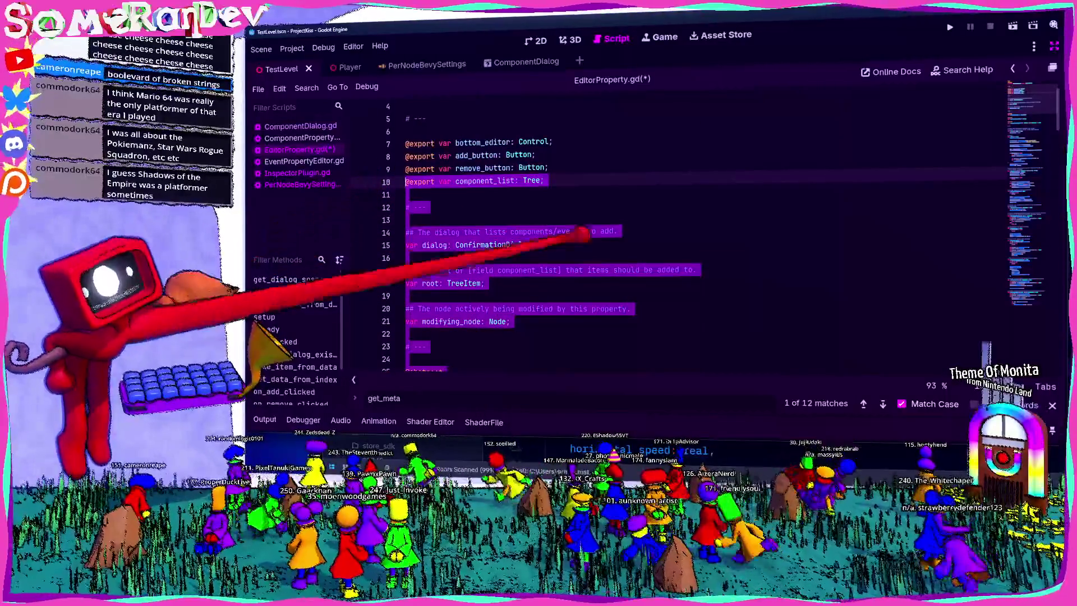
{"action": "left_click", "coordinate": [398, 220]}
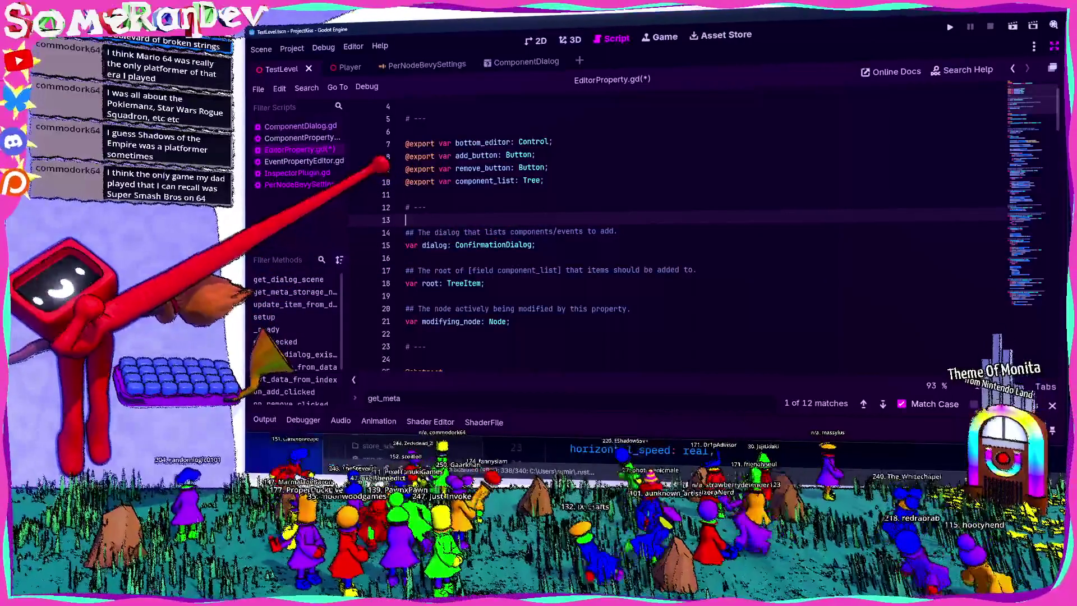
{"action": "left_click", "coordinate": [405, 181]}
{"action": "left_click", "coordinate": [406, 257], "text": "shift"}
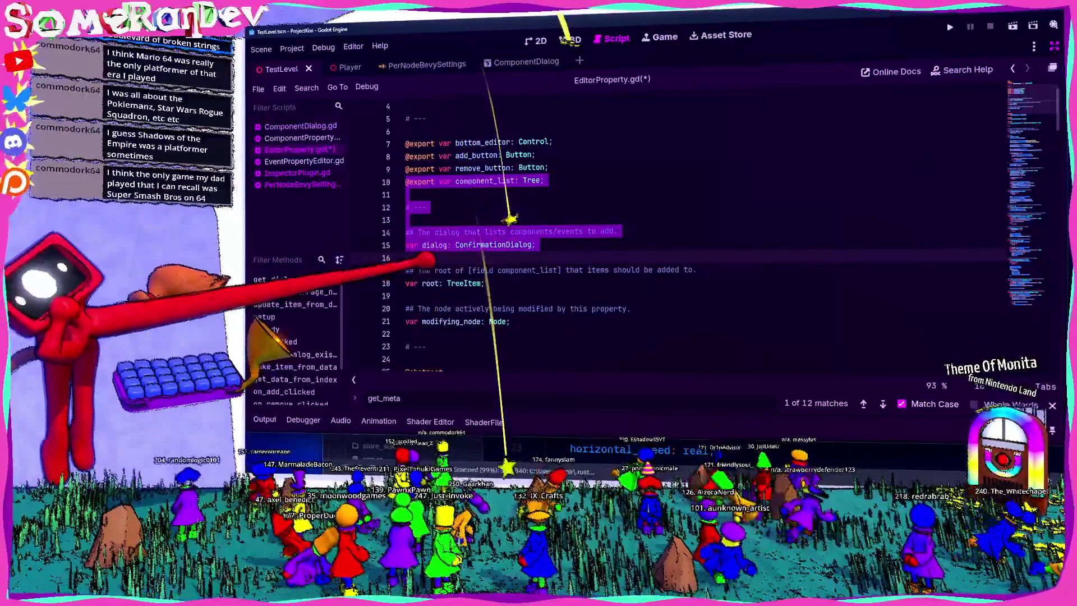
{"action": "scroll", "coordinate": [424, 272], "scroll_direction": "down", "scroll_amount": 4}
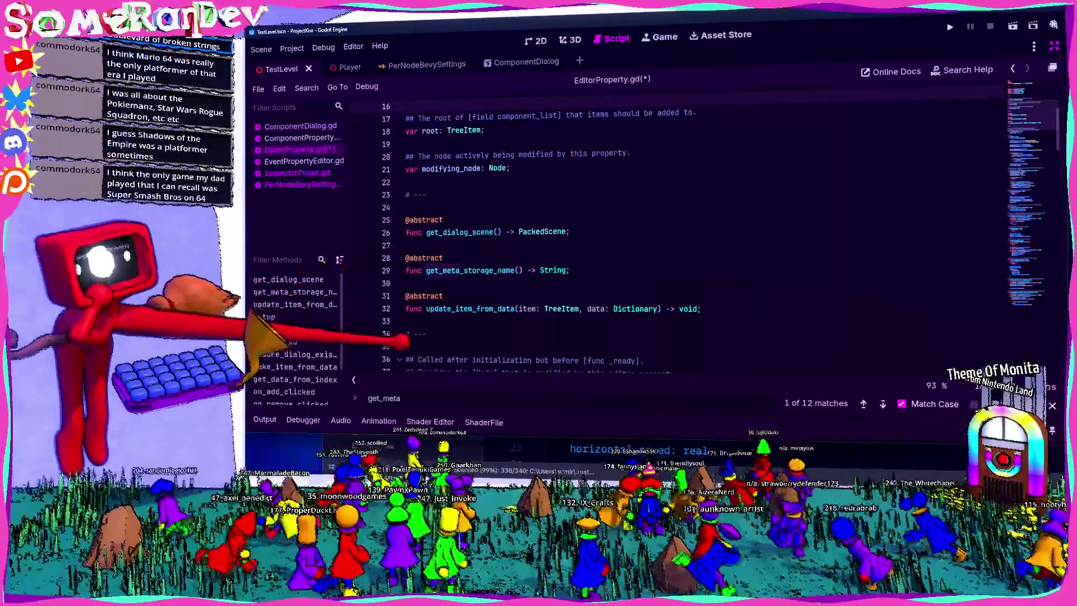
{"action": "scroll", "coordinate": [398, 328], "scroll_direction": "down", "scroll_amount": 2}
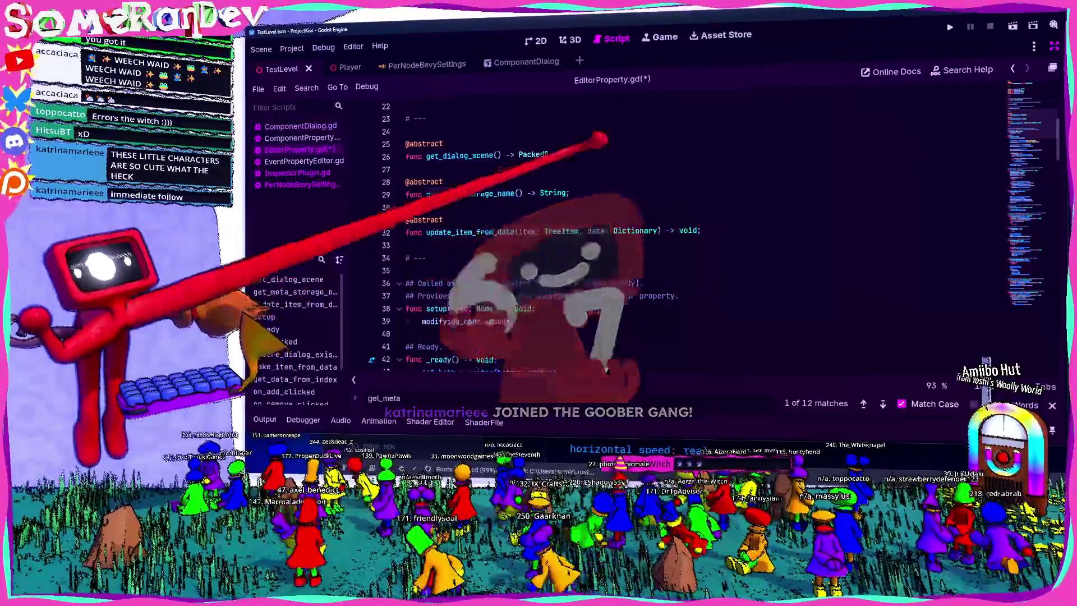
Leave distraction-free mode, switch to the 3D workspace and run the project with F5
{"action": "key", "text": "ctrl+shift+F11"}
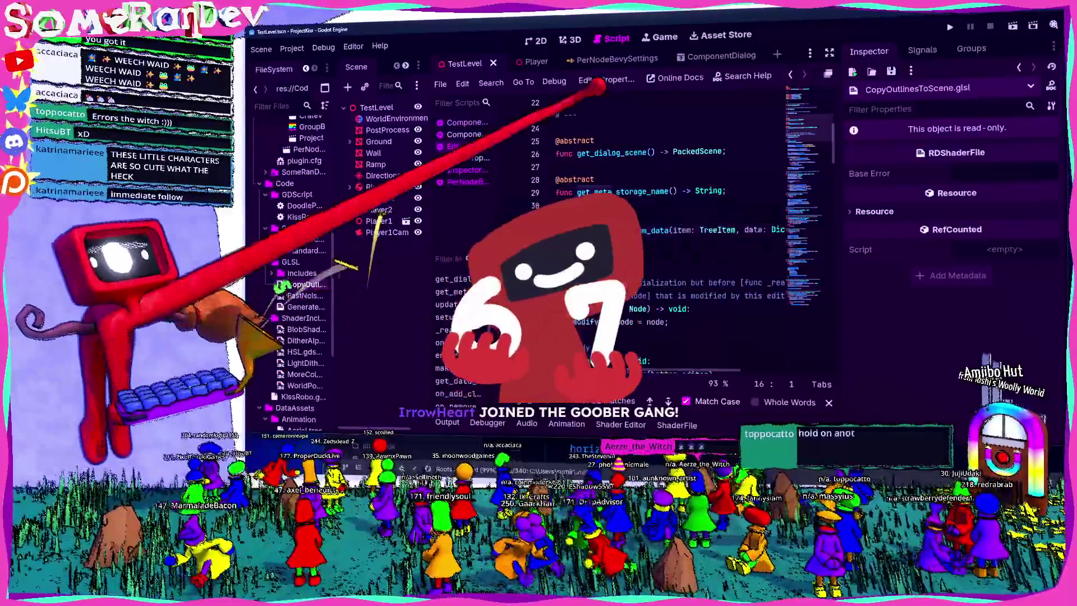
{"action": "left_click", "coordinate": [569, 40]}
{"action": "key", "text": "F5"}
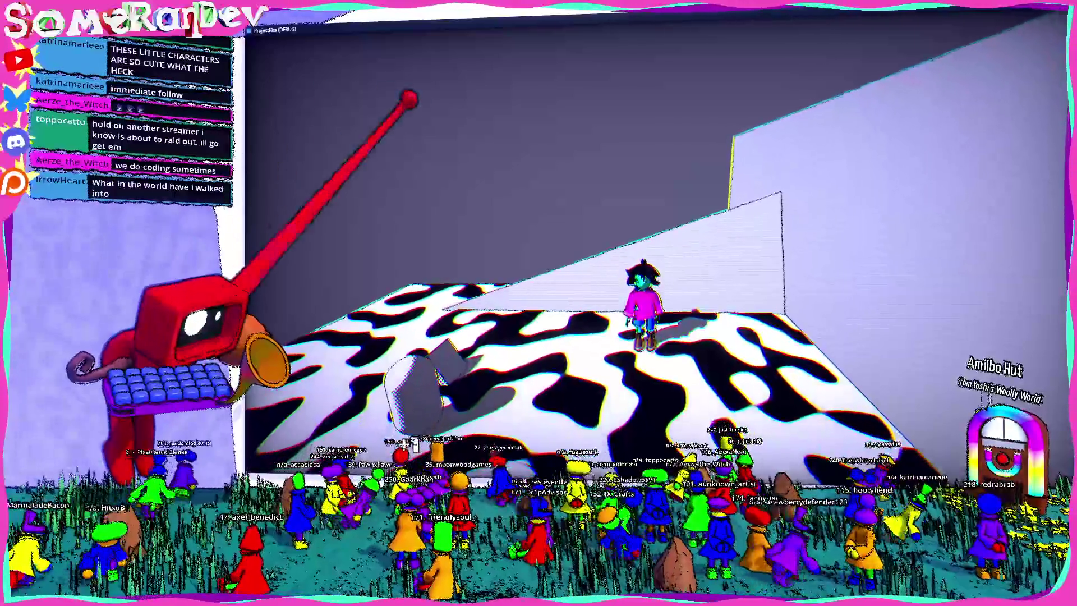
Take the game window out of fullscreen and close it to end the debug run
{"action": "key", "text": "super+Down"}
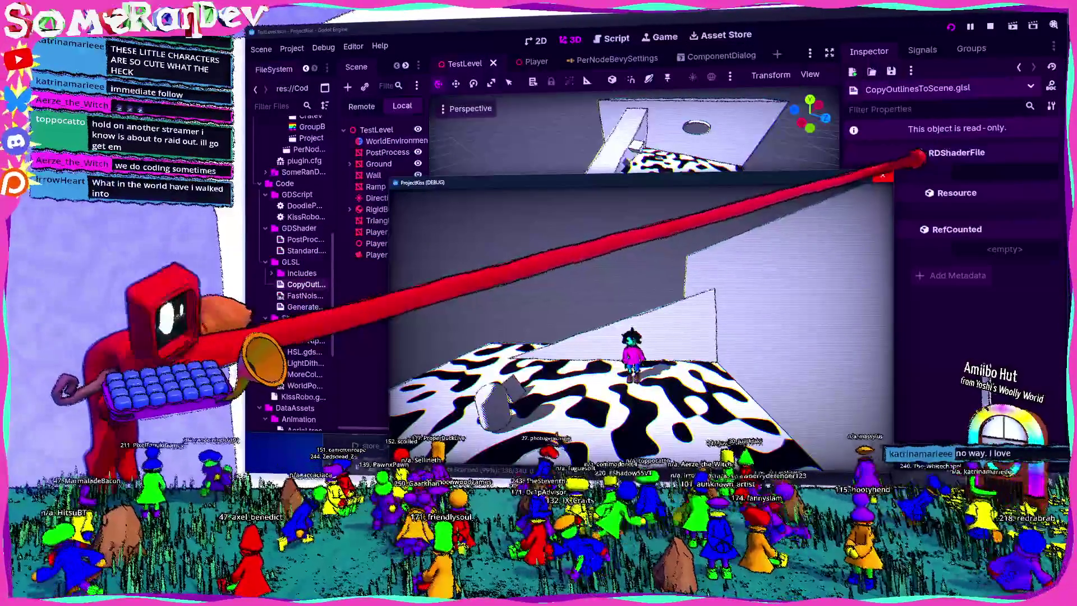
{"action": "key", "text": "alt+F4"}
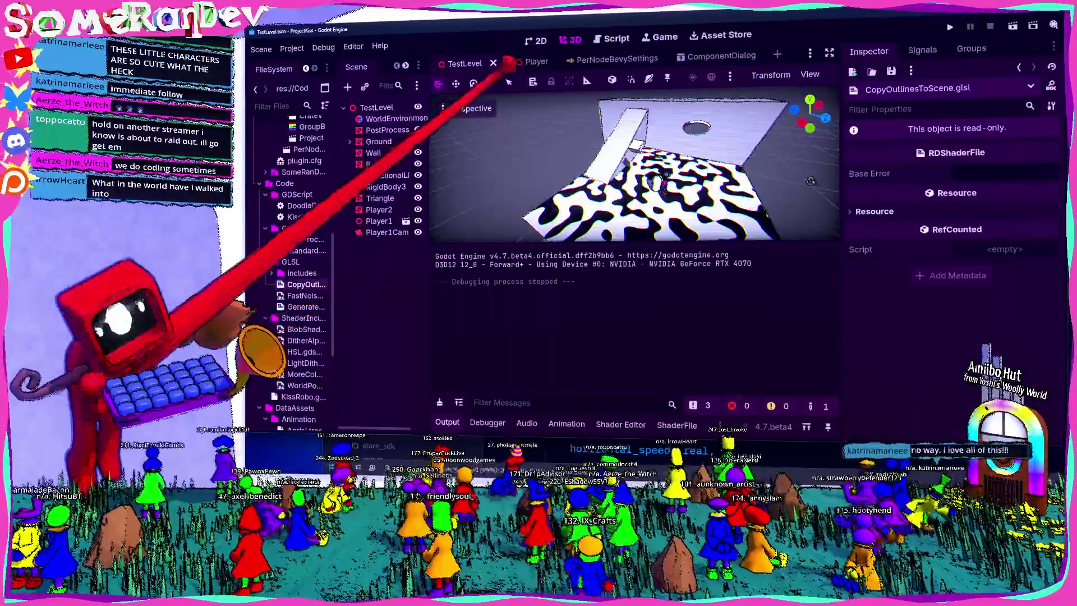
Open the Player scene to view its nodes, then switch over to the Rust code editor
{"action": "left_click", "coordinate": [524, 62]}
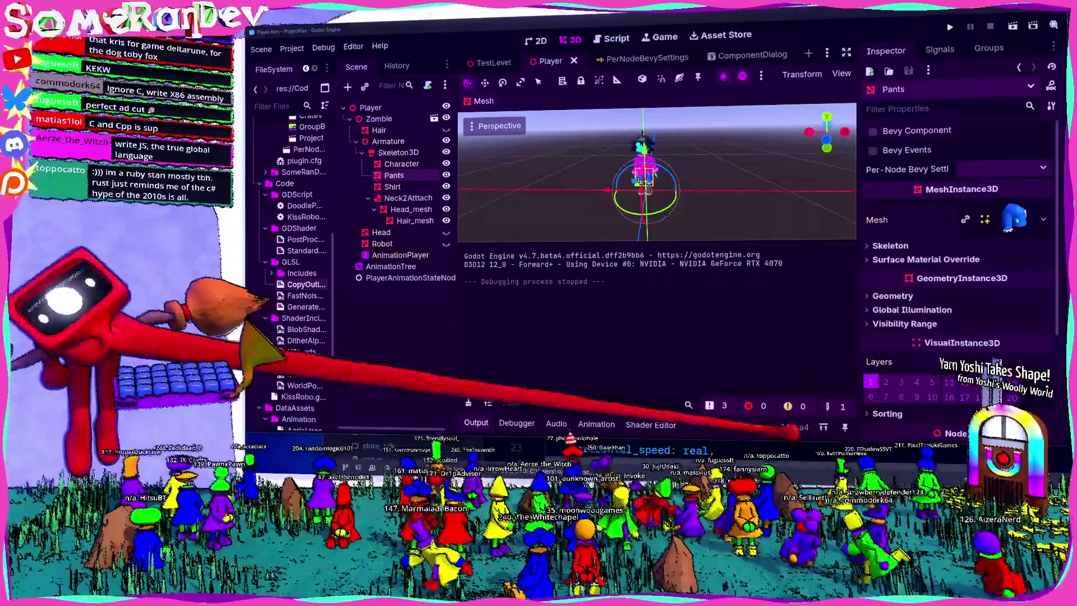
{"action": "key", "text": "alt+Tab"}
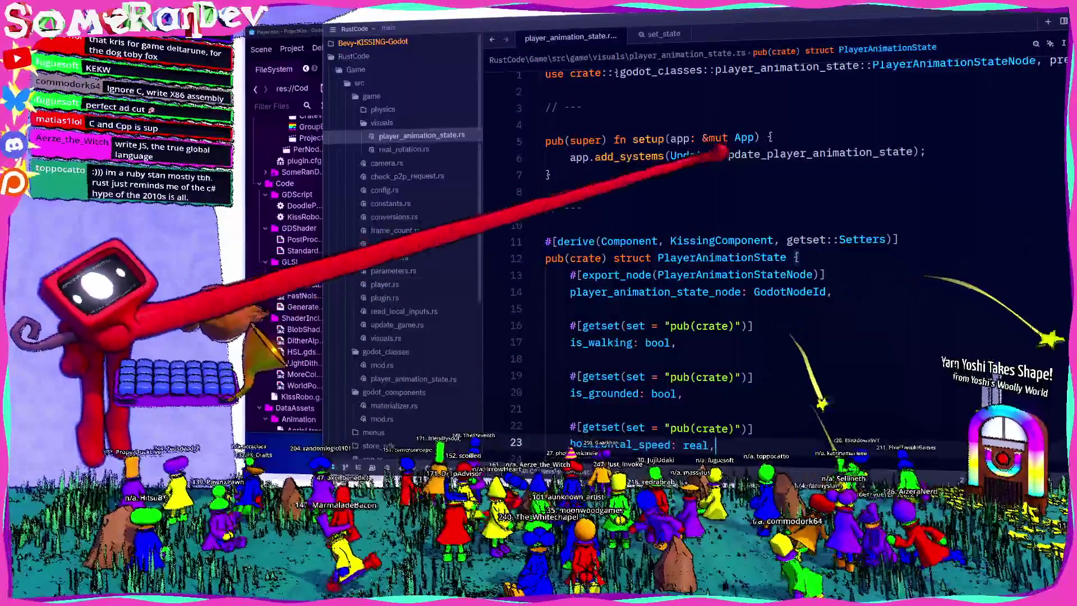
Add the line vec![1, 2, 3].map(|n| n.to_string()) to the setup function and select it
{"action": "left_click", "coordinate": [902, 156]}
{"action": "key", "text": "Return"}
{"action": "key", "text": "Return"}
{"action": "type", "text": "vec![1, 2, 3]"}
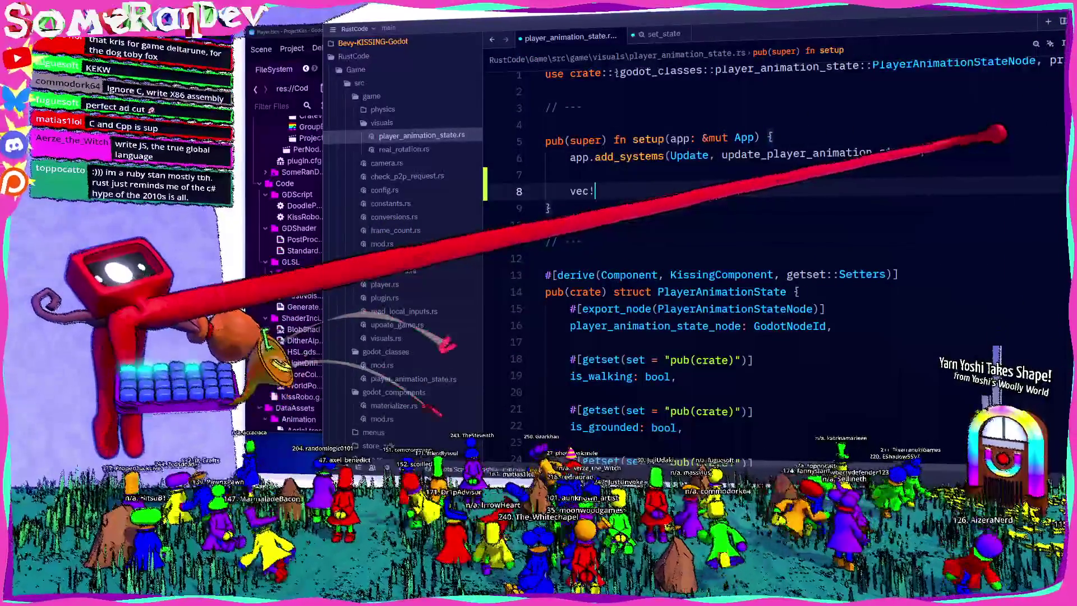
{"action": "type", "text": ".map("}
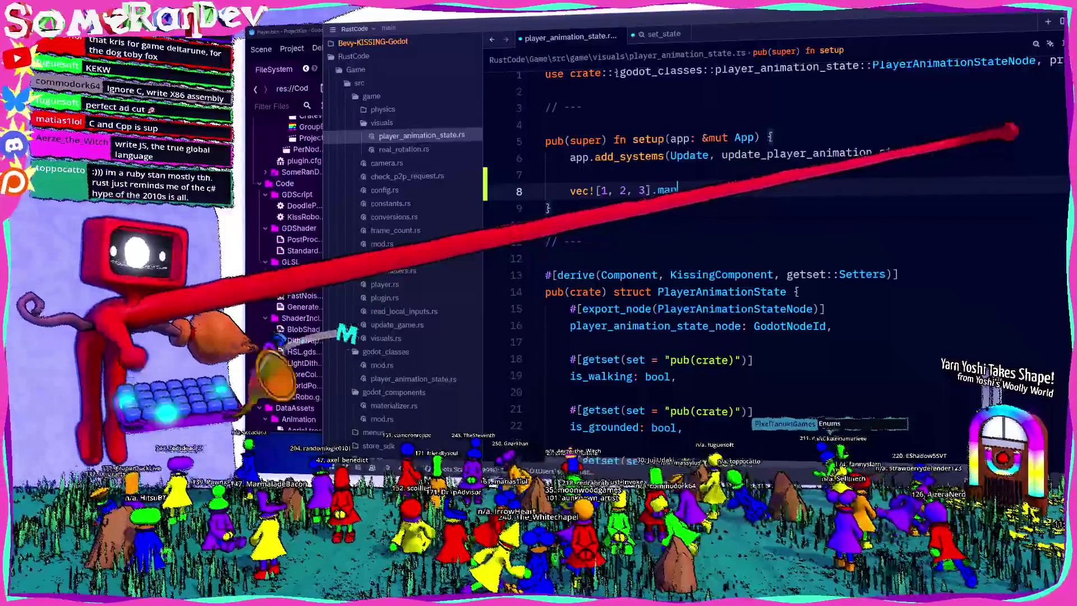
{"action": "type", "text": "|n| n"}
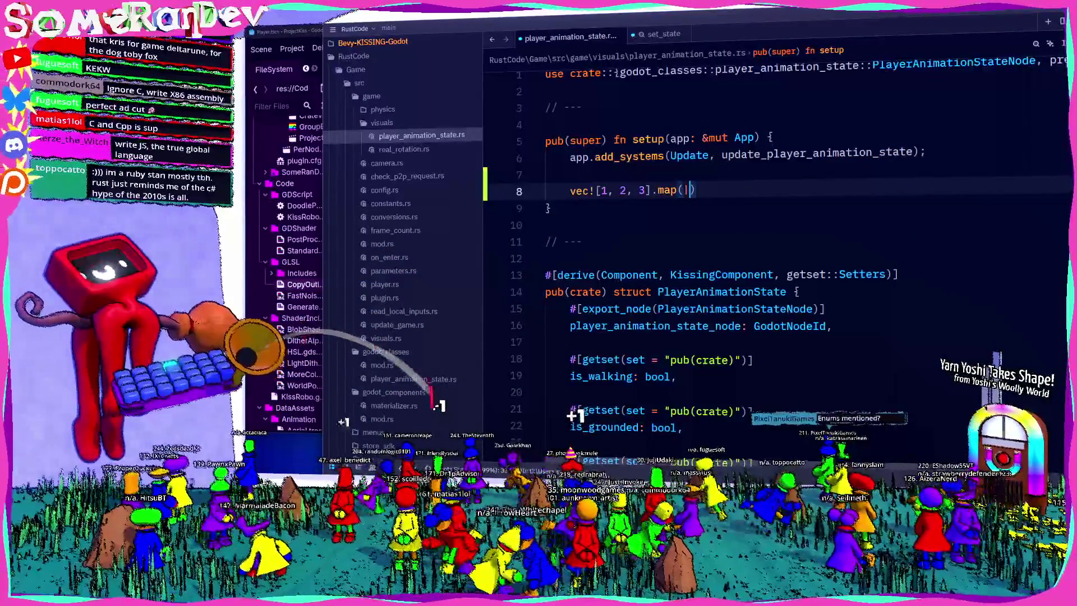
{"action": "type", "text": ".to_string()"}
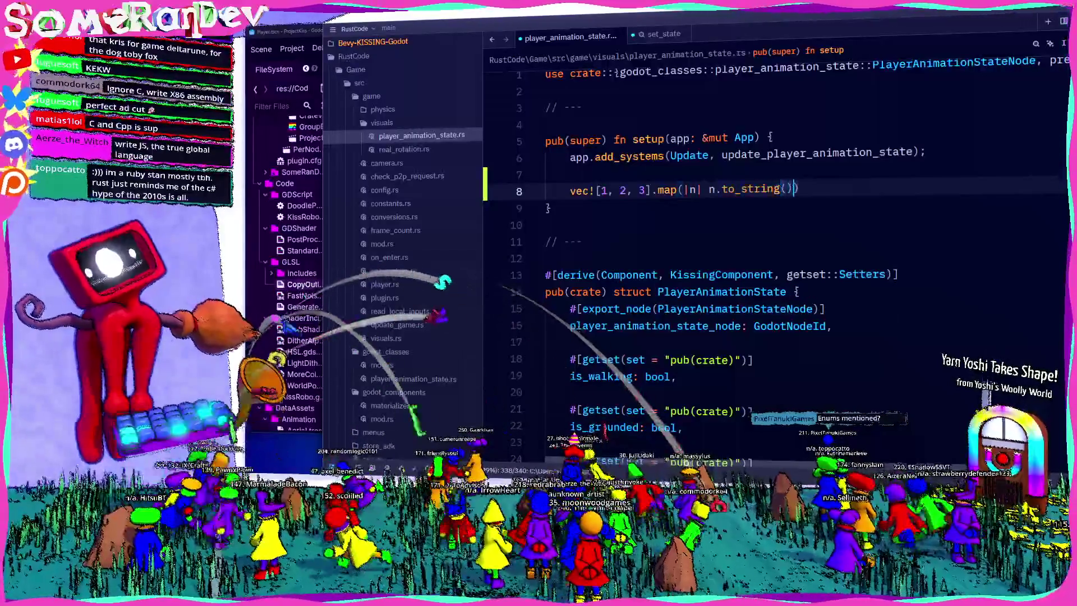
{"action": "key", "text": "shift+Home"}
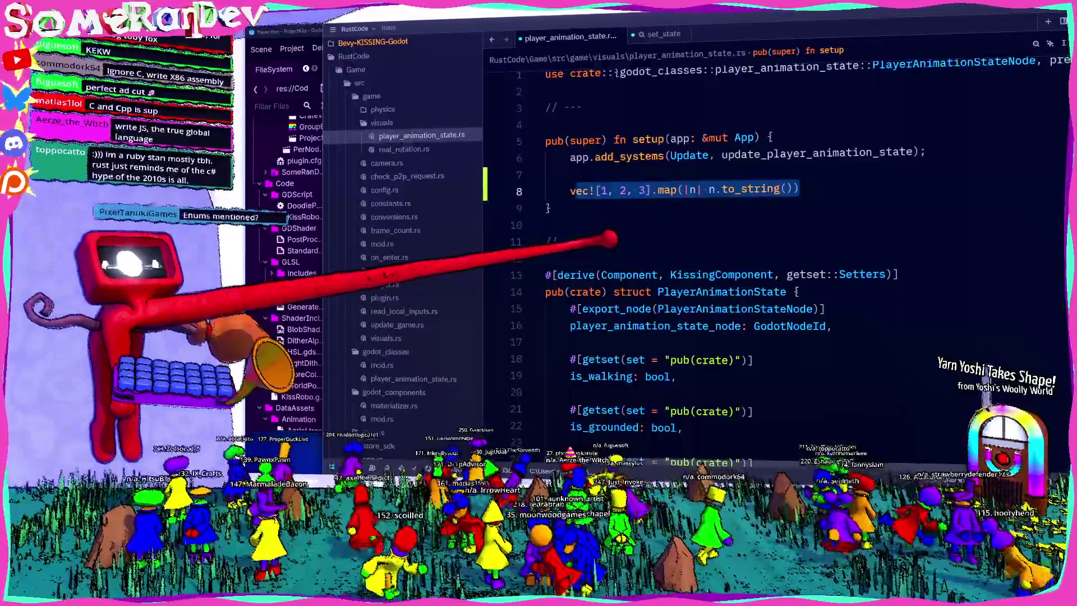